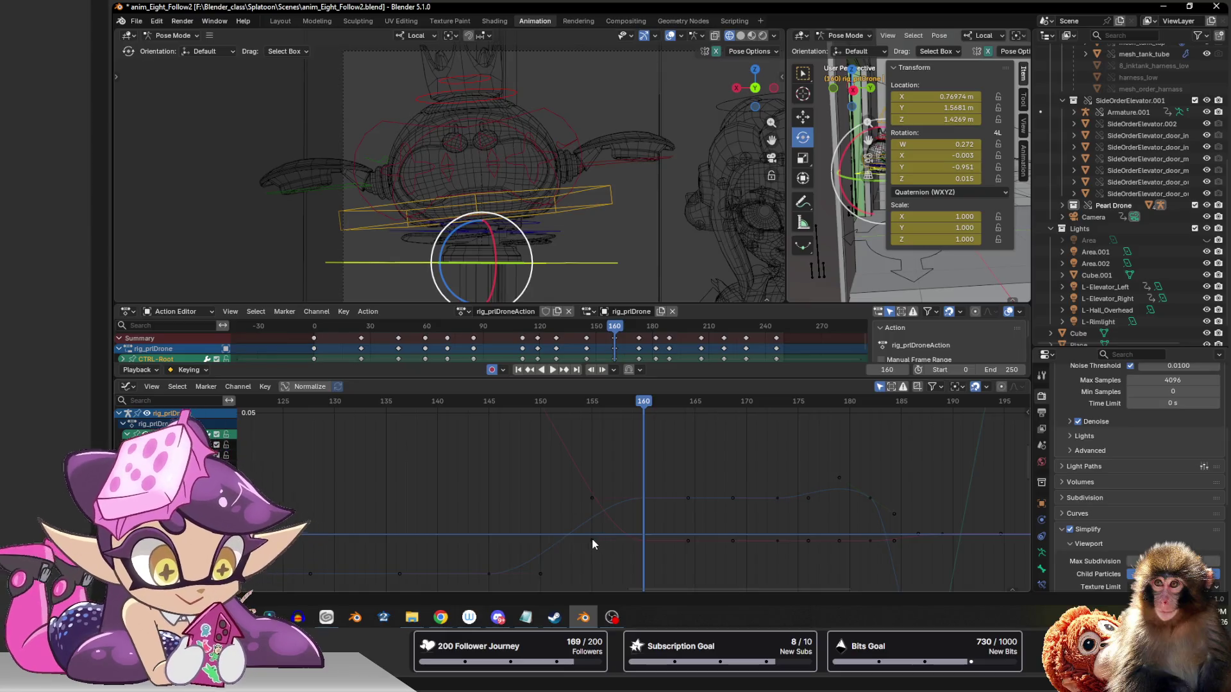
- Reshape the blue curve into the frame-160 key and play the motion to check it
left_click_drag(539, 568, 606, 514)
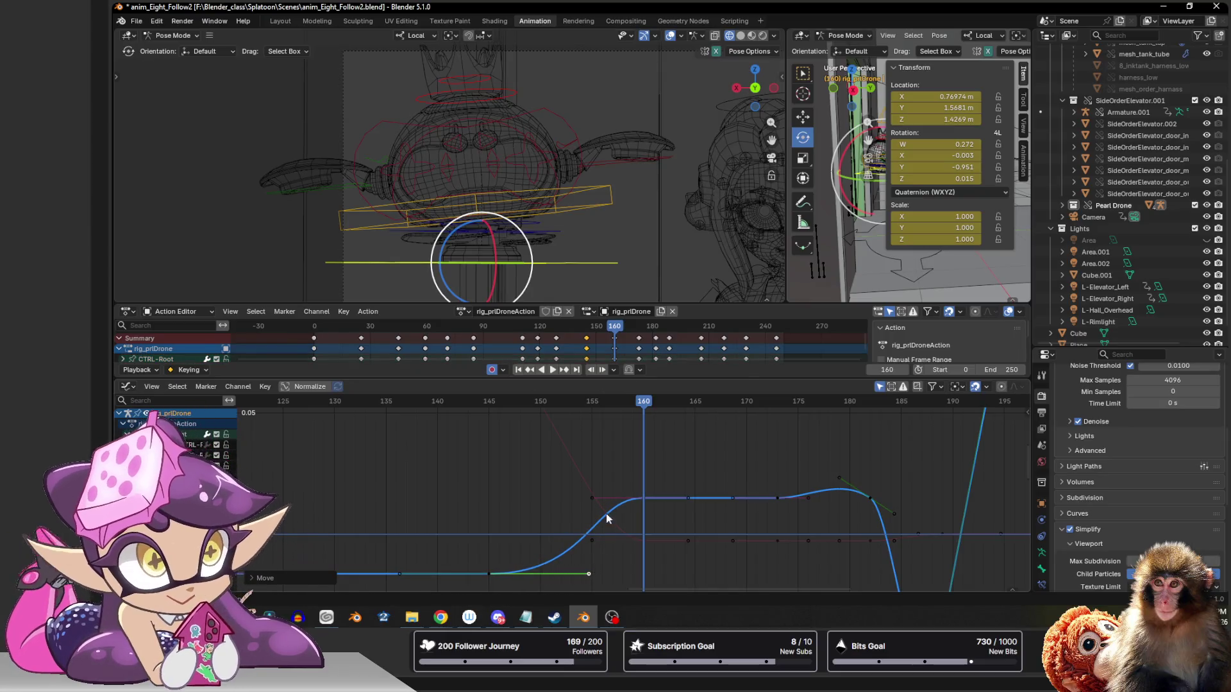
left_click(630, 498)
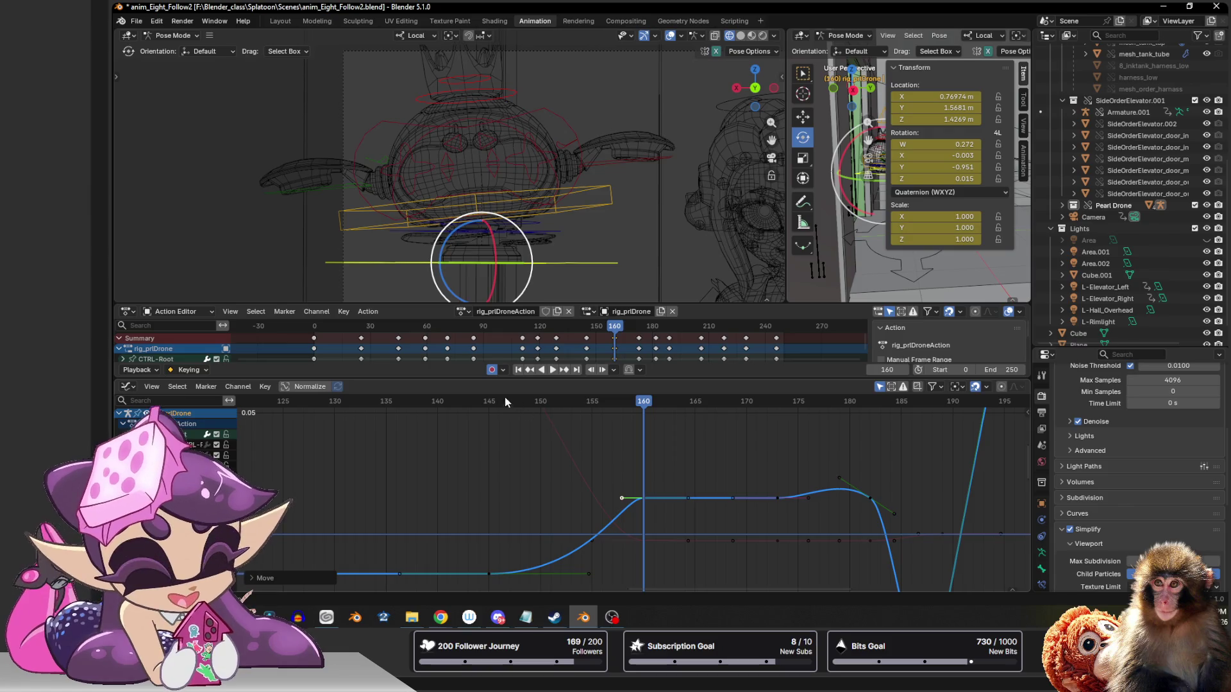
key("space")
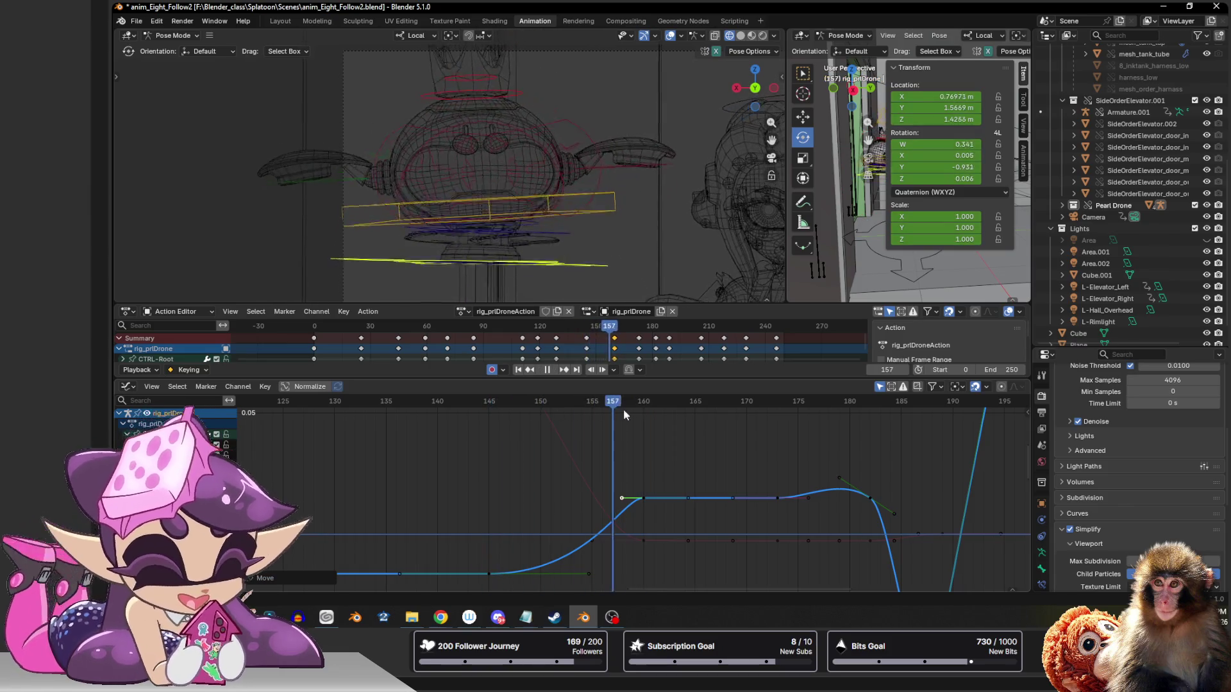
key("Escape")
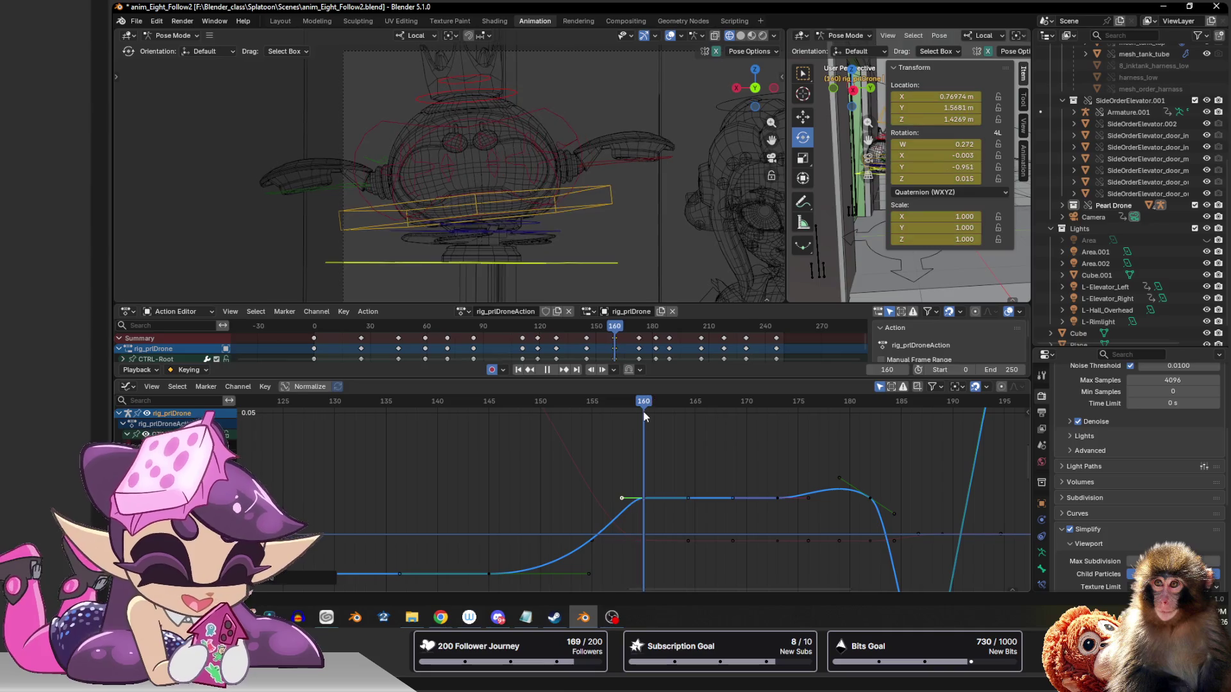
scroll(659, 462, "down", 2)
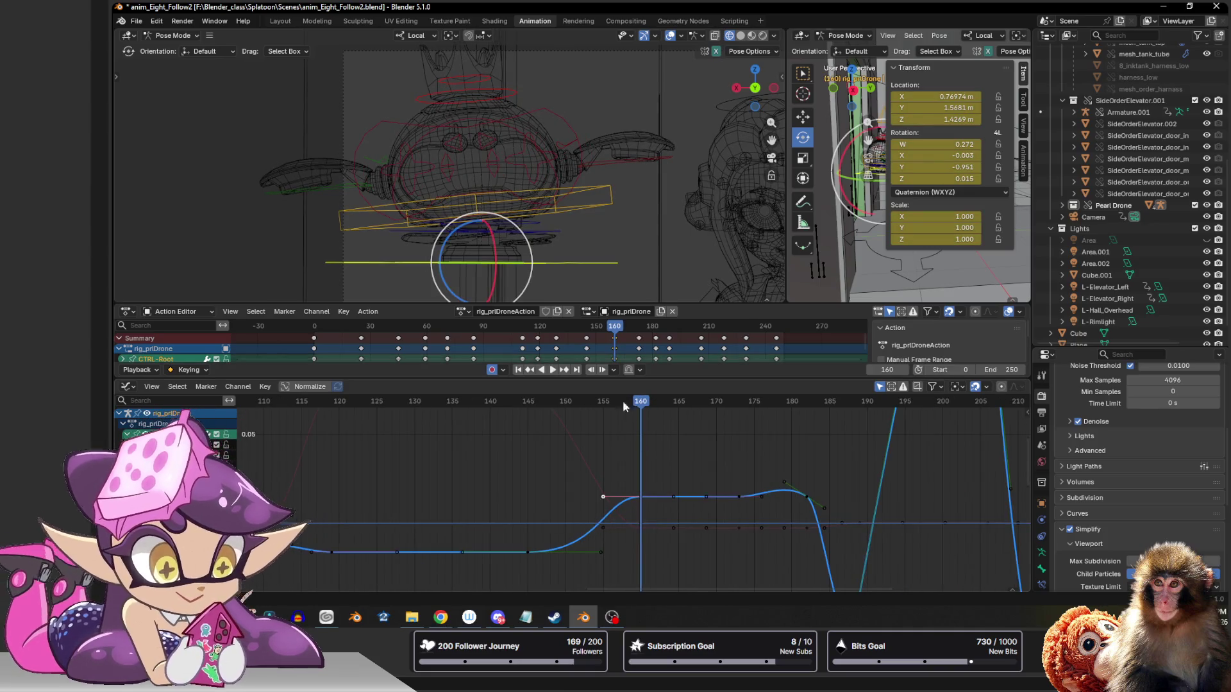
- Frame all the root control's curves in the Graph Editor and stretch the view vertically
middle_click_drag(625, 455, 616, 573, "ctrl")
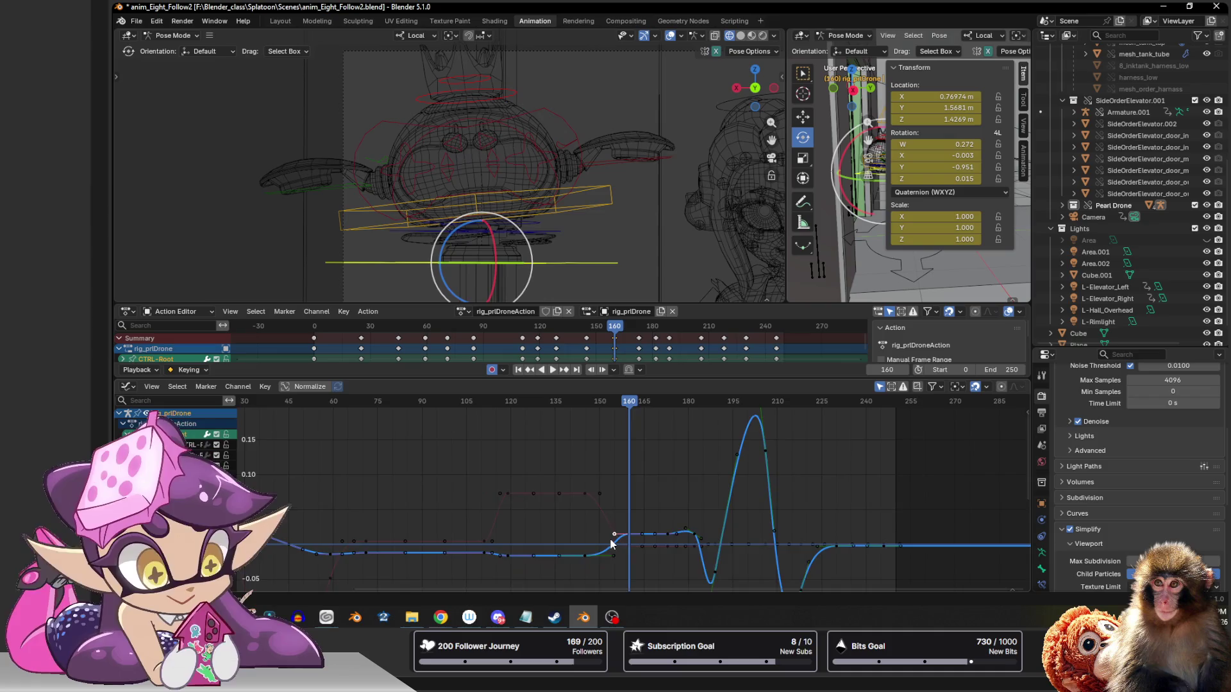
key("Home")
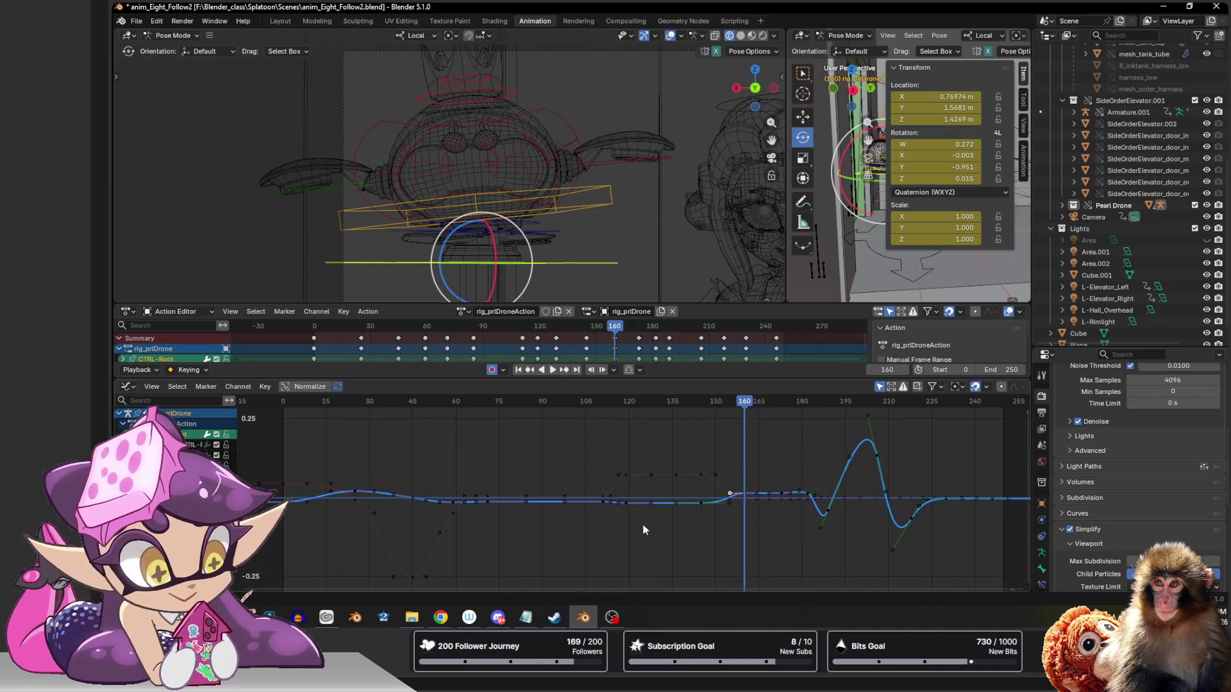
mouse_move(730, 496)
middle_mouse_down("ctrl")
mouse_move(730, 530)
mouse_move(673, 550)
mouse_move(618, 495)
middle_mouse_up("ctrl")
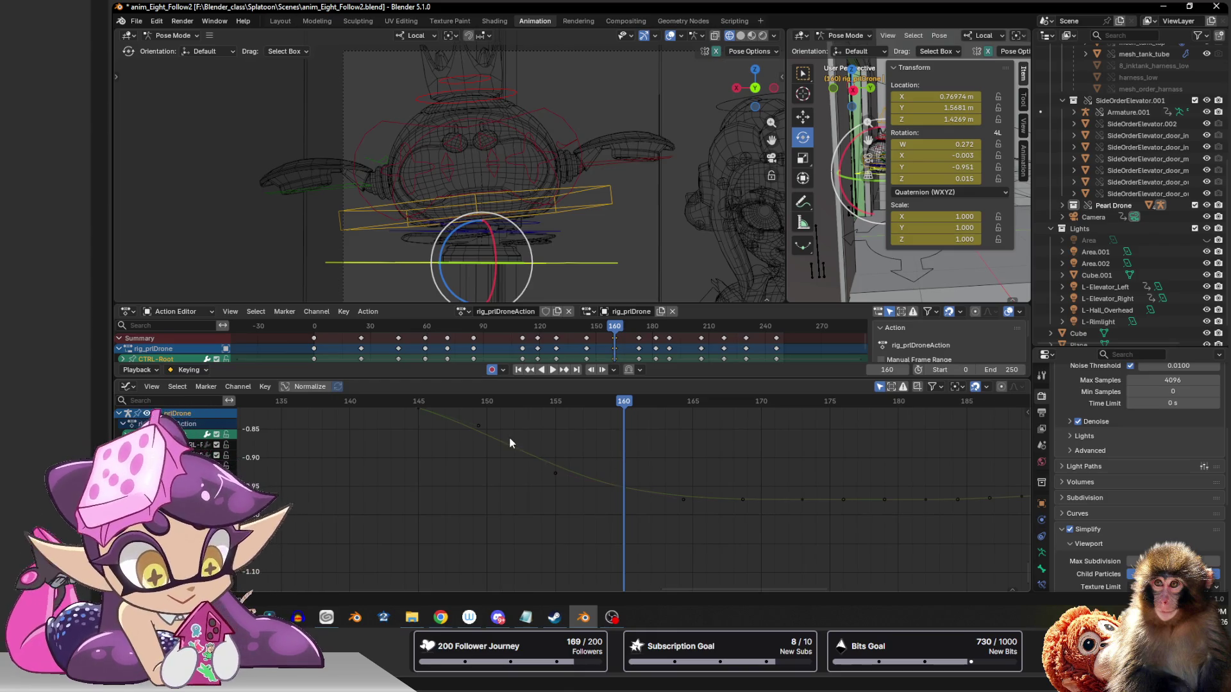
- Move the green curve's key near frame 160 so the drop settles into the flat section
middle_click_drag(508, 437, 514, 450)
left_click(458, 431)
key("g")
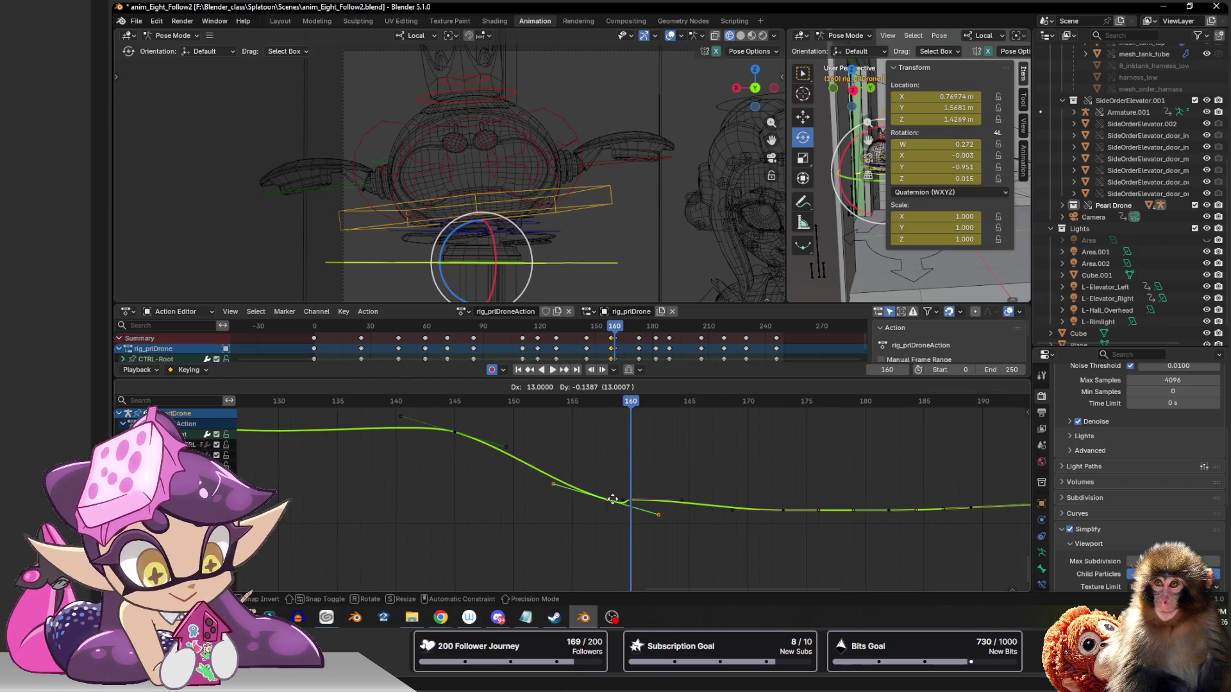
left_click(636, 502)
key("g")
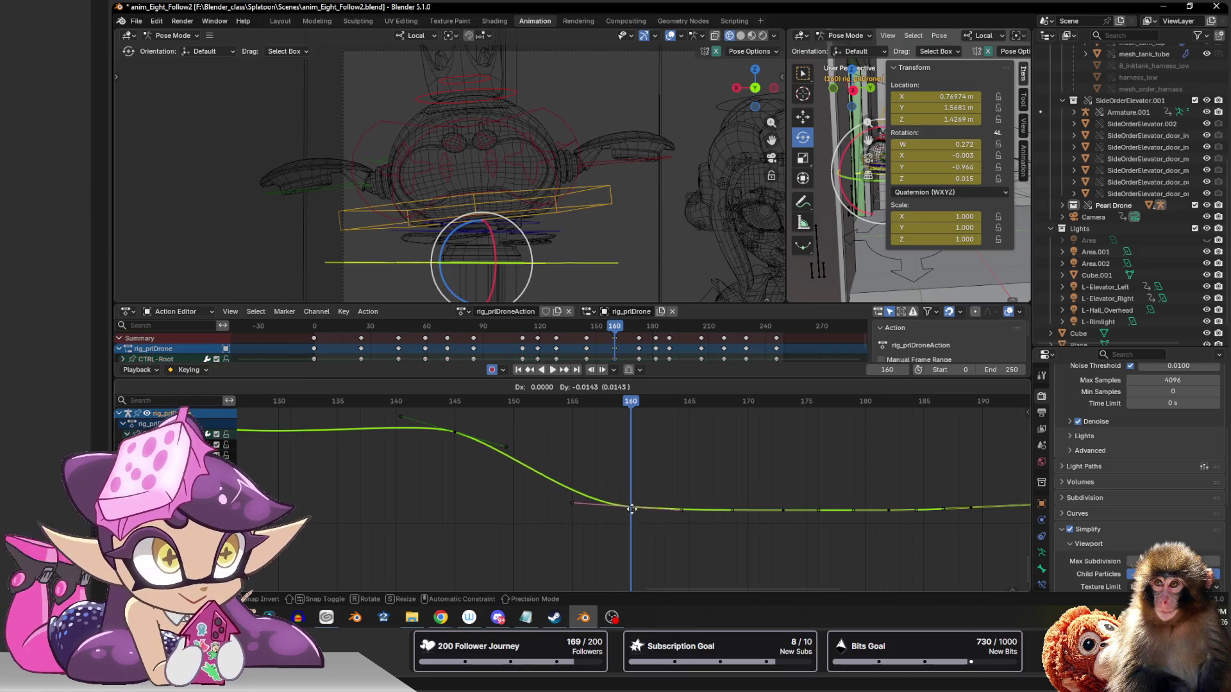
left_click(631, 510)
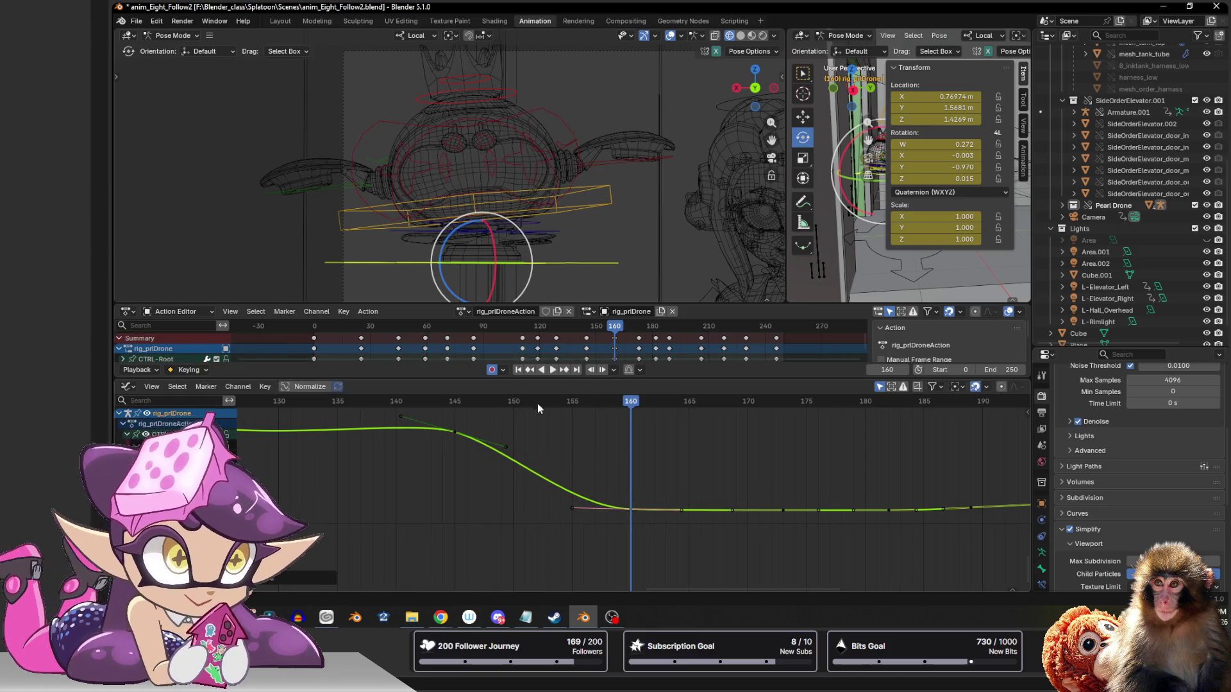
- Scrub frames 157–165, nudge the frame-160 key slightly and review the settle again
mouse_move(538, 403)
left_mouse_down()
mouse_move(562, 404)
mouse_move(376, 404)
mouse_move(631, 402)
left_mouse_up()
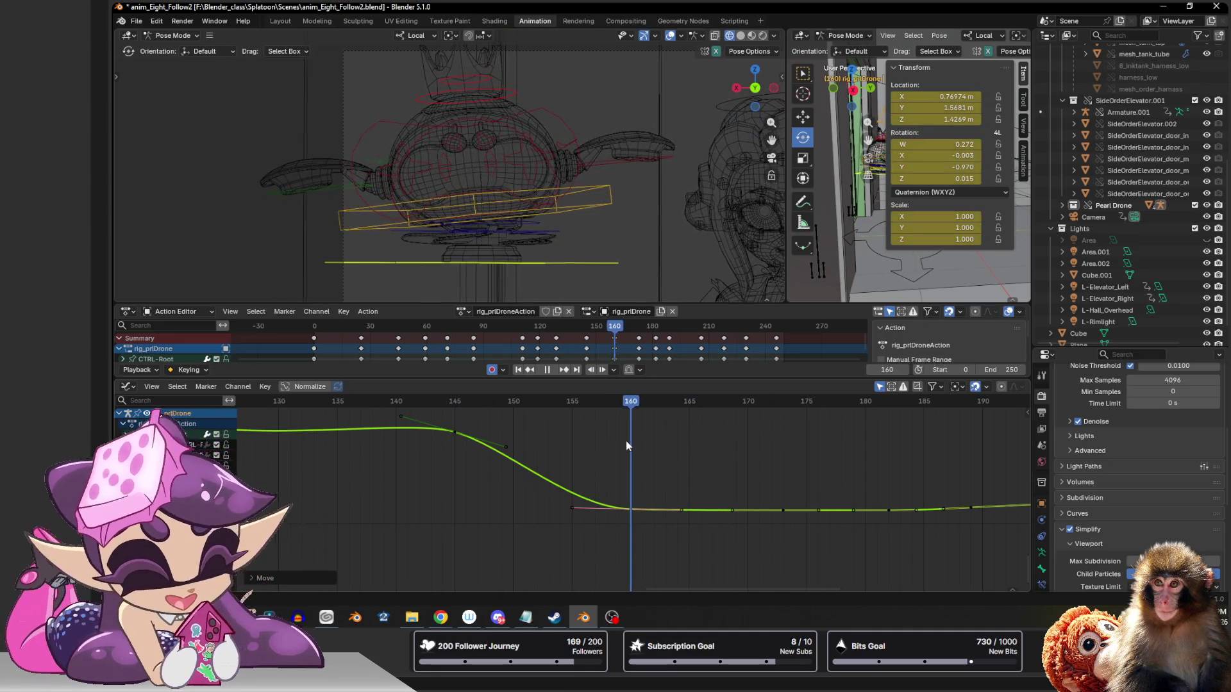
key("Right")
key("Right")
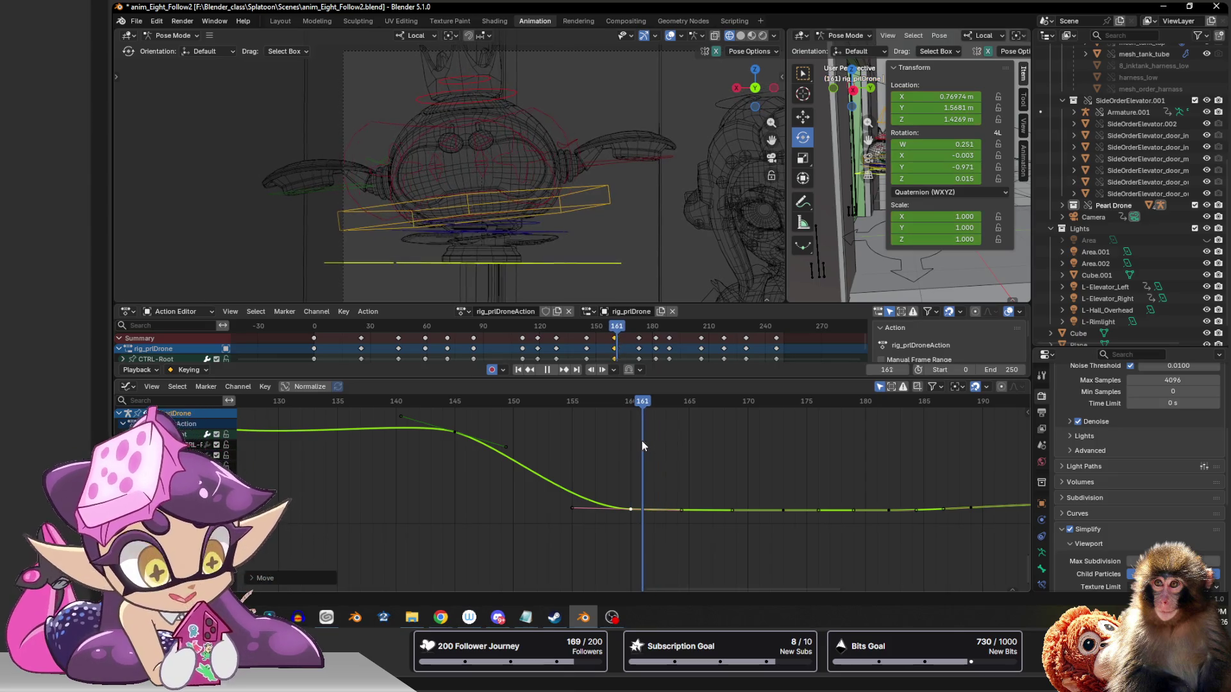
key("space")
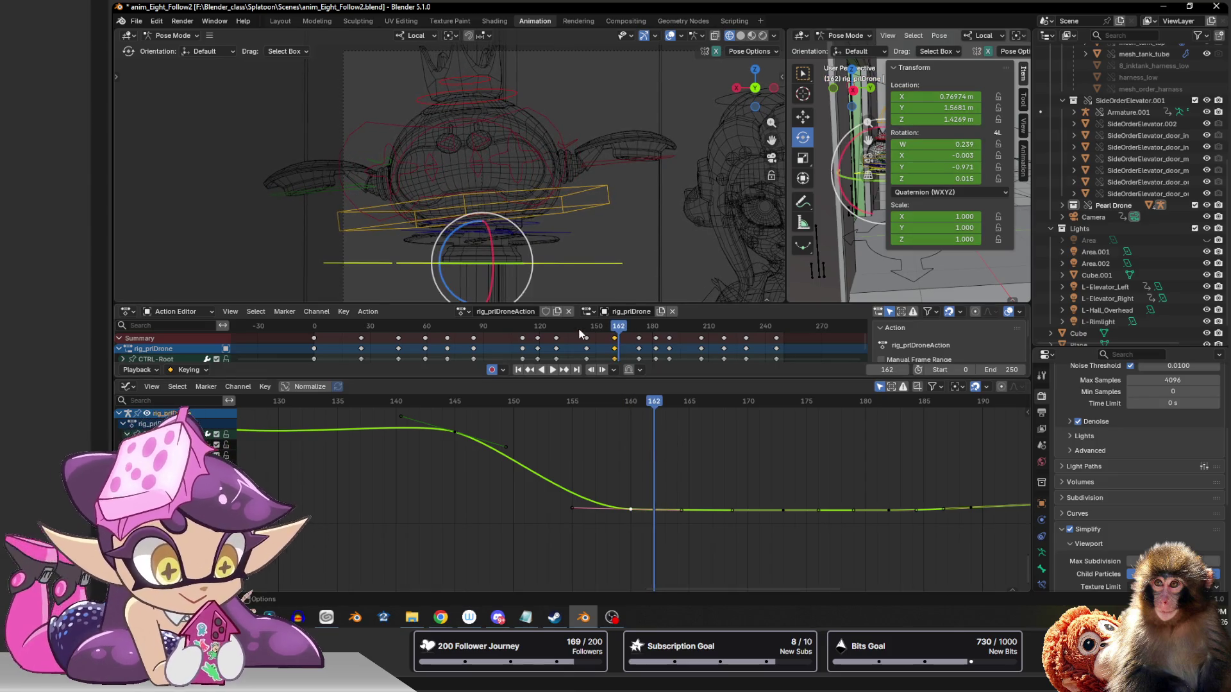
key("g")
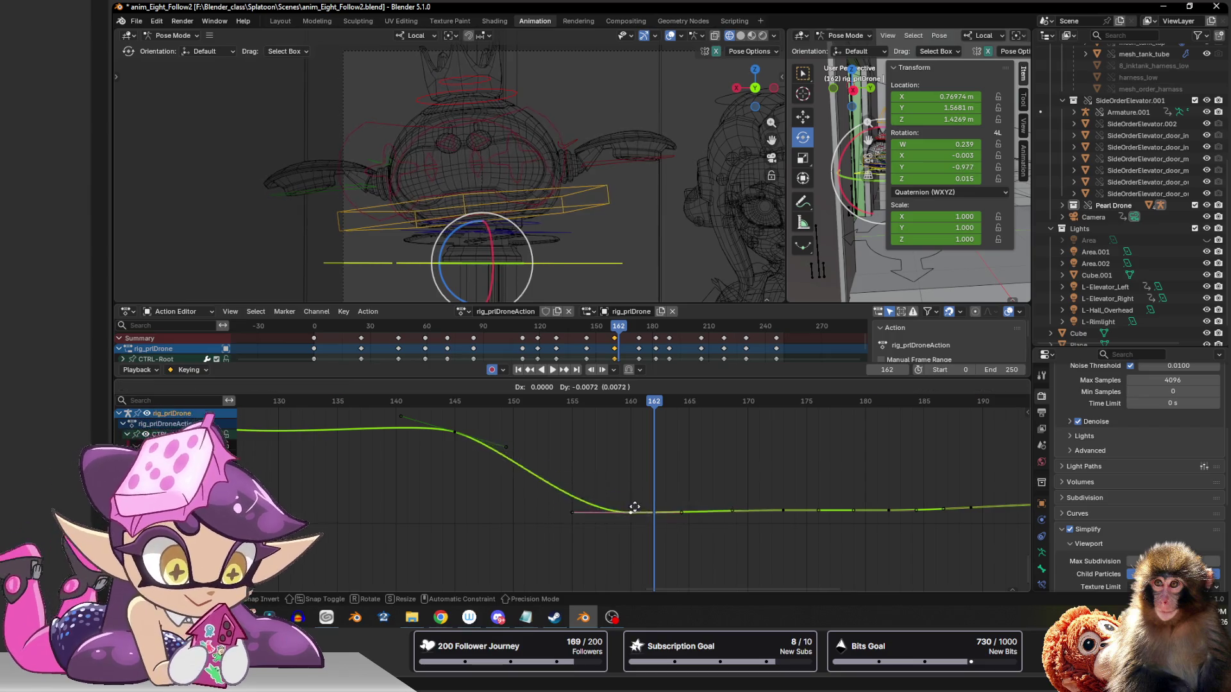
left_click(638, 498)
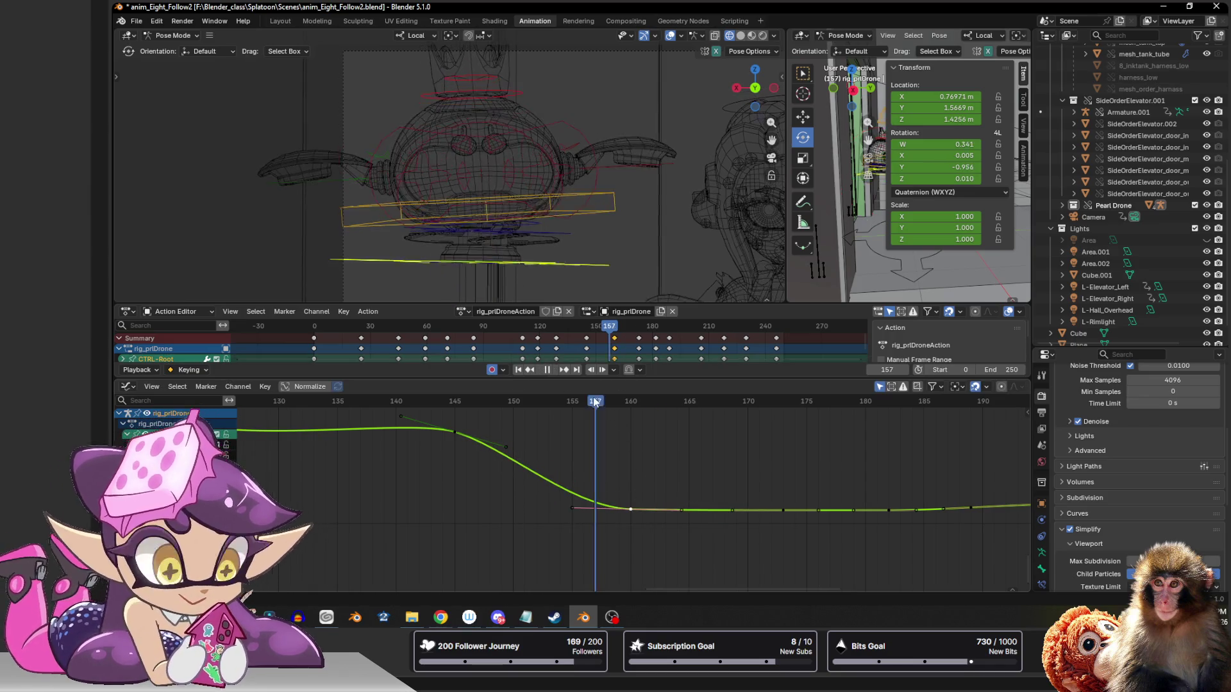
mouse_move(655, 402)
left_mouse_down()
mouse_move(602, 402)
mouse_move(700, 402)
left_mouse_up()
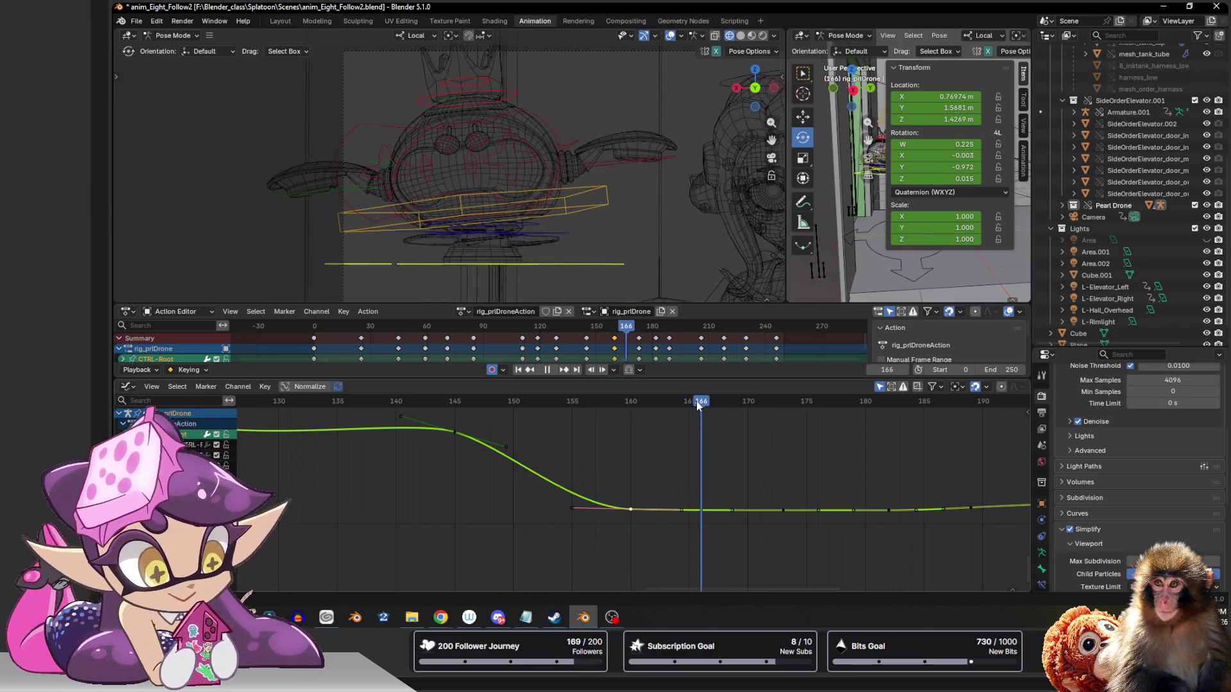
- Undo the last tweak, frame the head control's curves and play the motion to frame 161
key("ctrl+z")
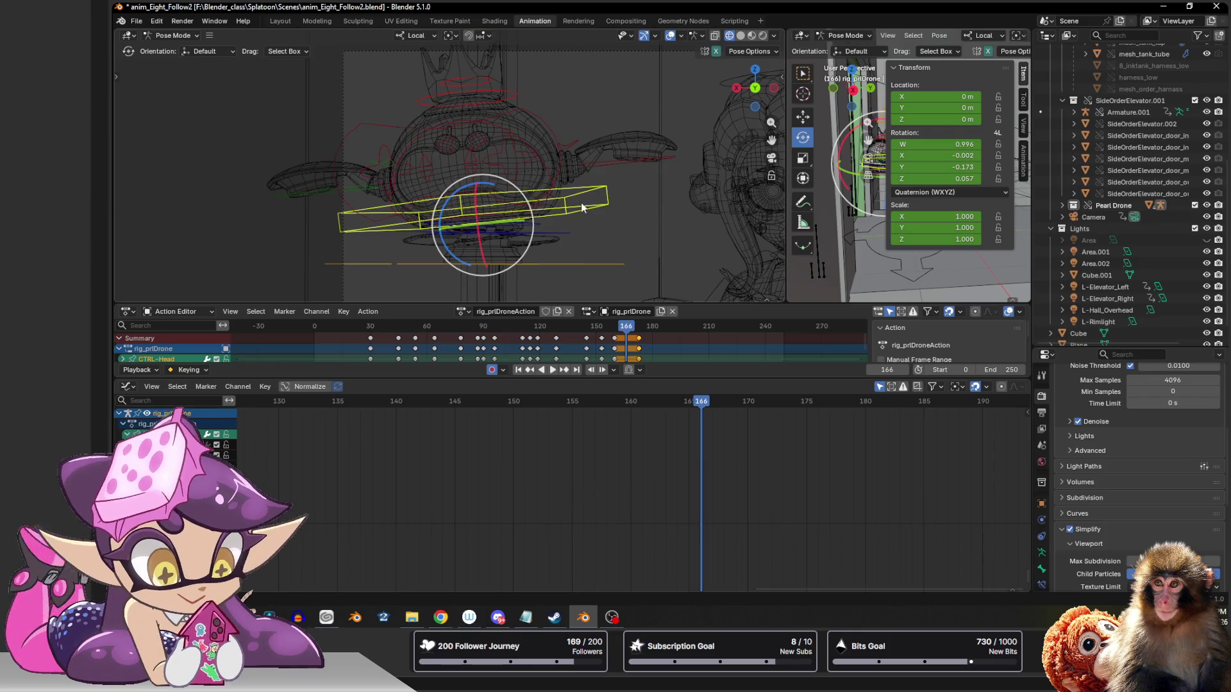
scroll(637, 478, "down", 3)
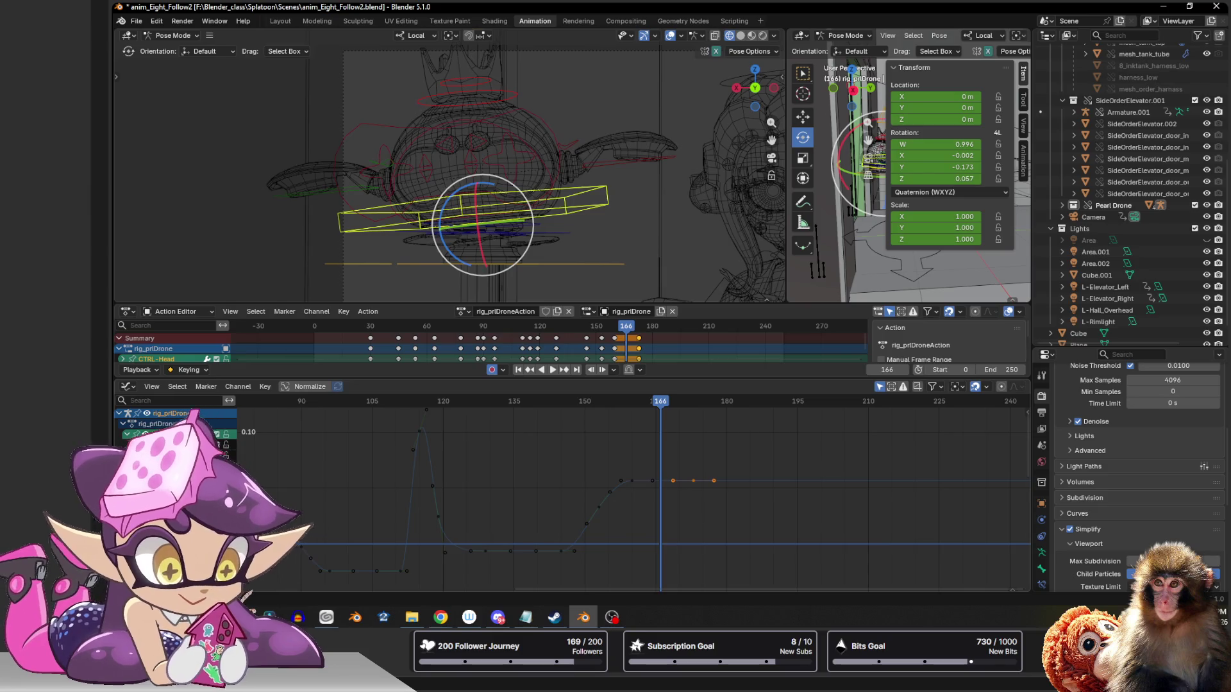
middle_click_drag(686, 497, 690, 494, "ctrl")
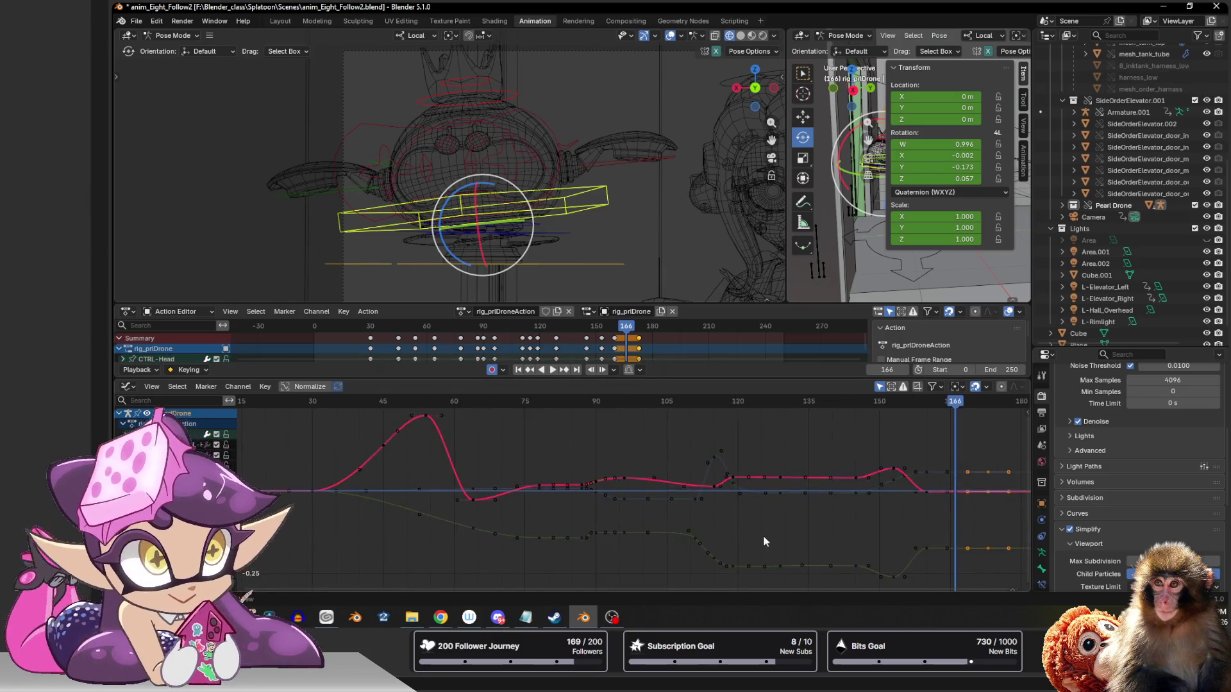
key("Home")
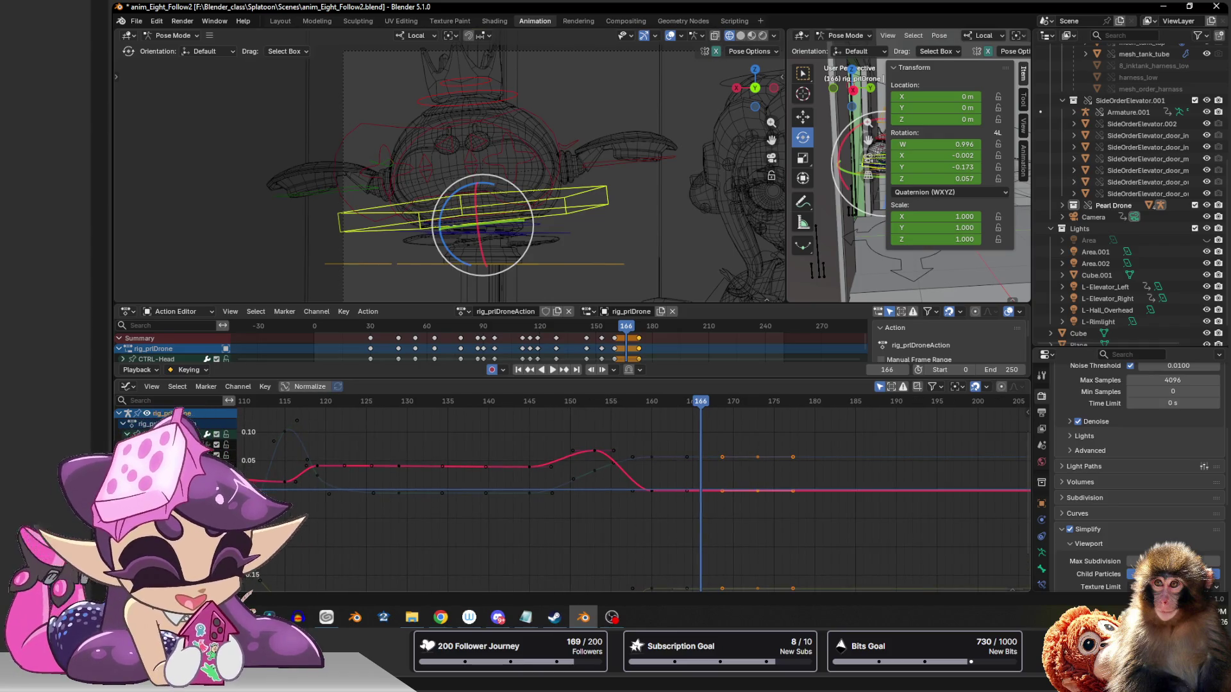
key("space")
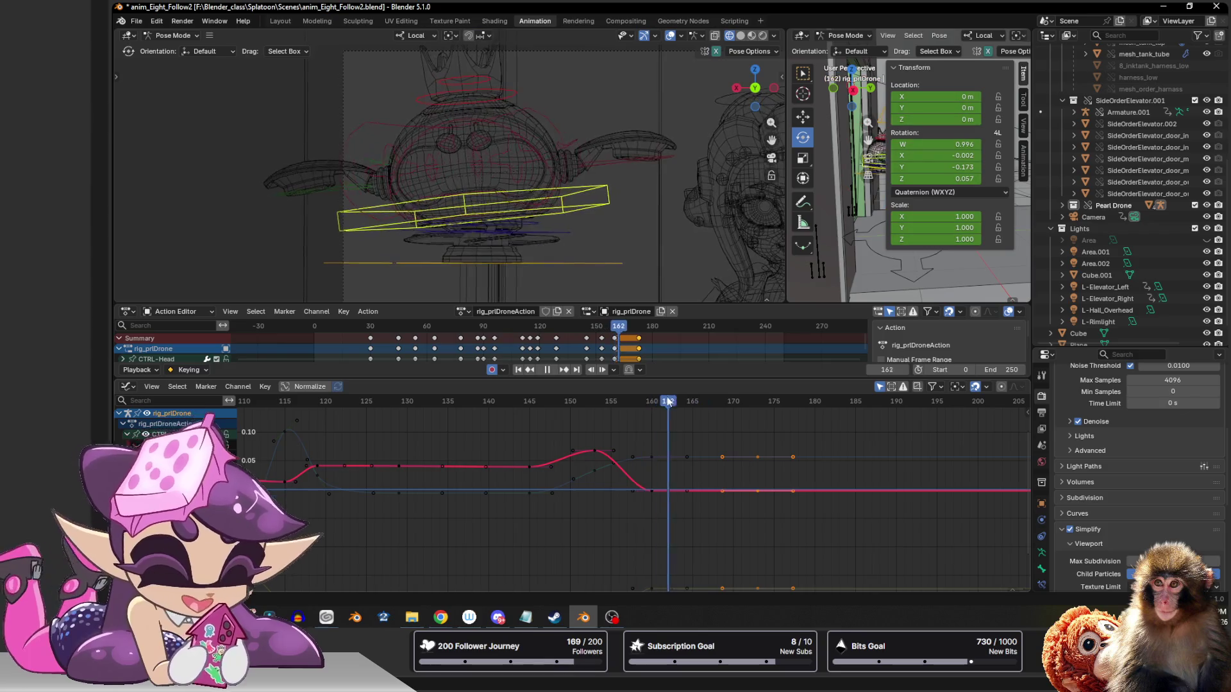
key("space")
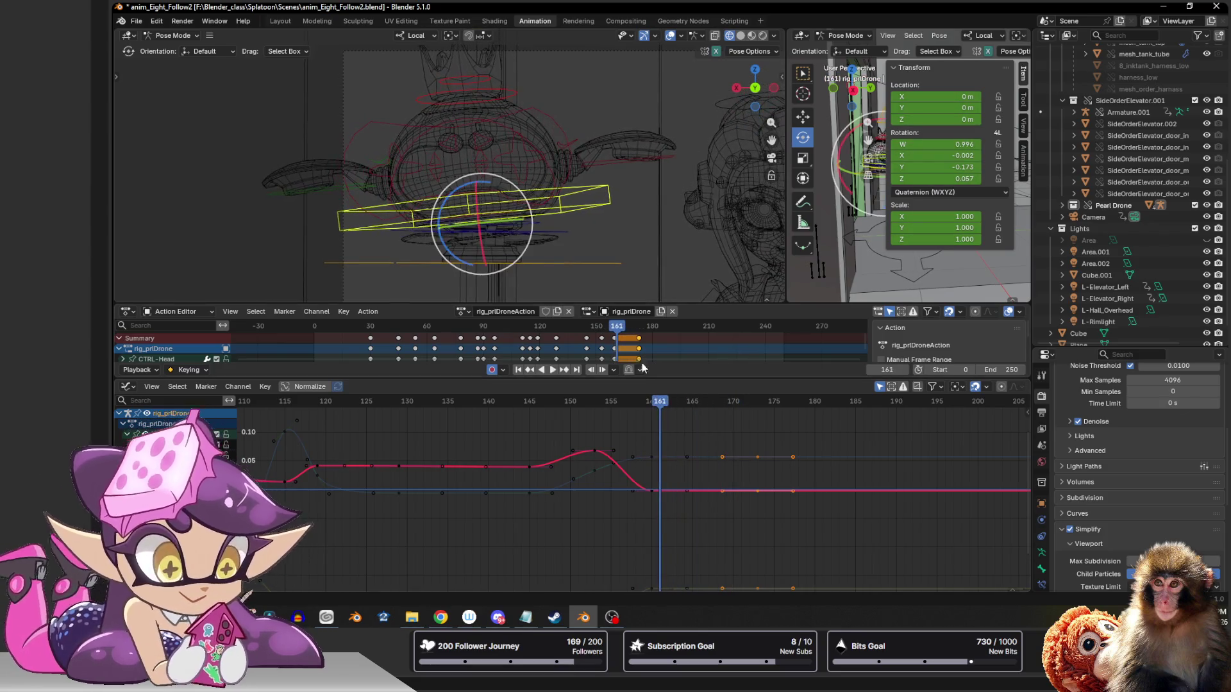
- Preview from a new viewport angle, set frame 163 and frame all the CTRL-Root curves
middle_click_drag(596, 232, 467, 276)
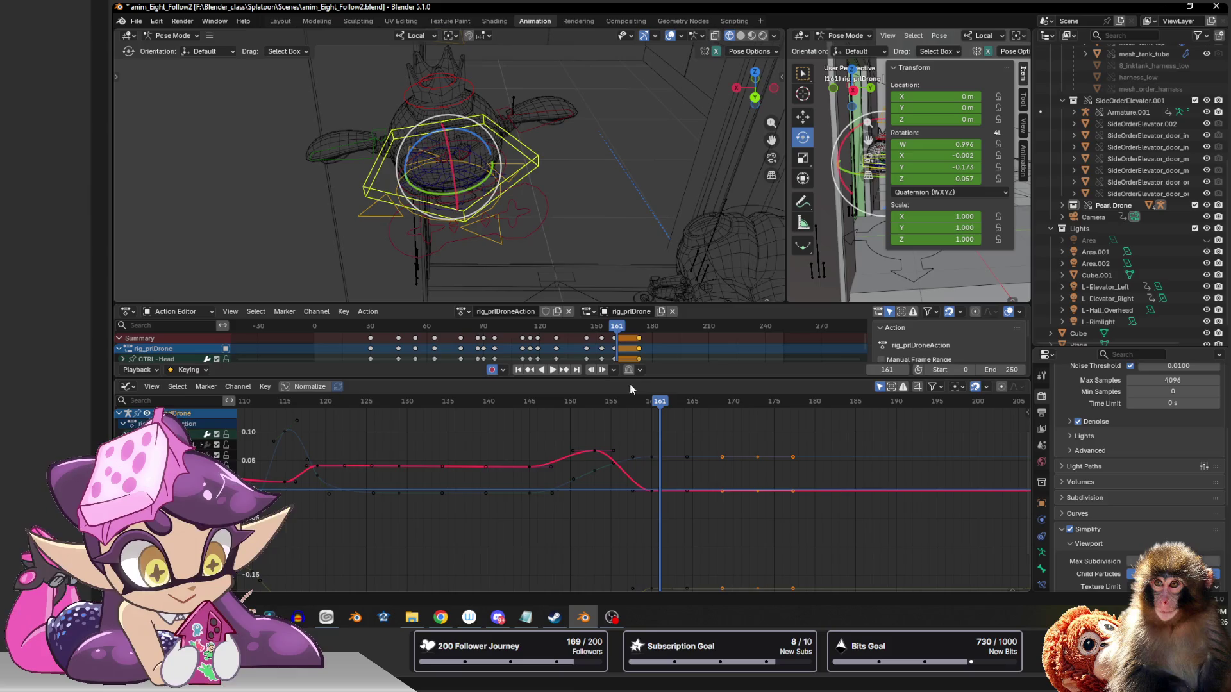
key("space")
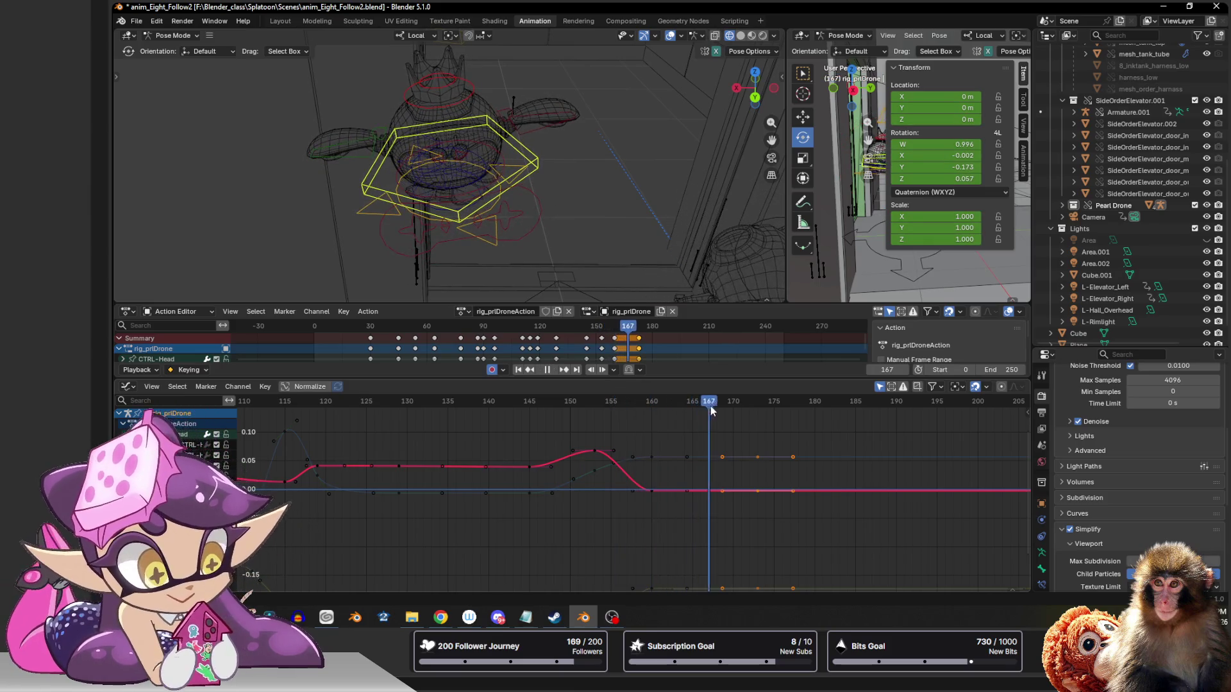
key("space")
left_click(677, 402)
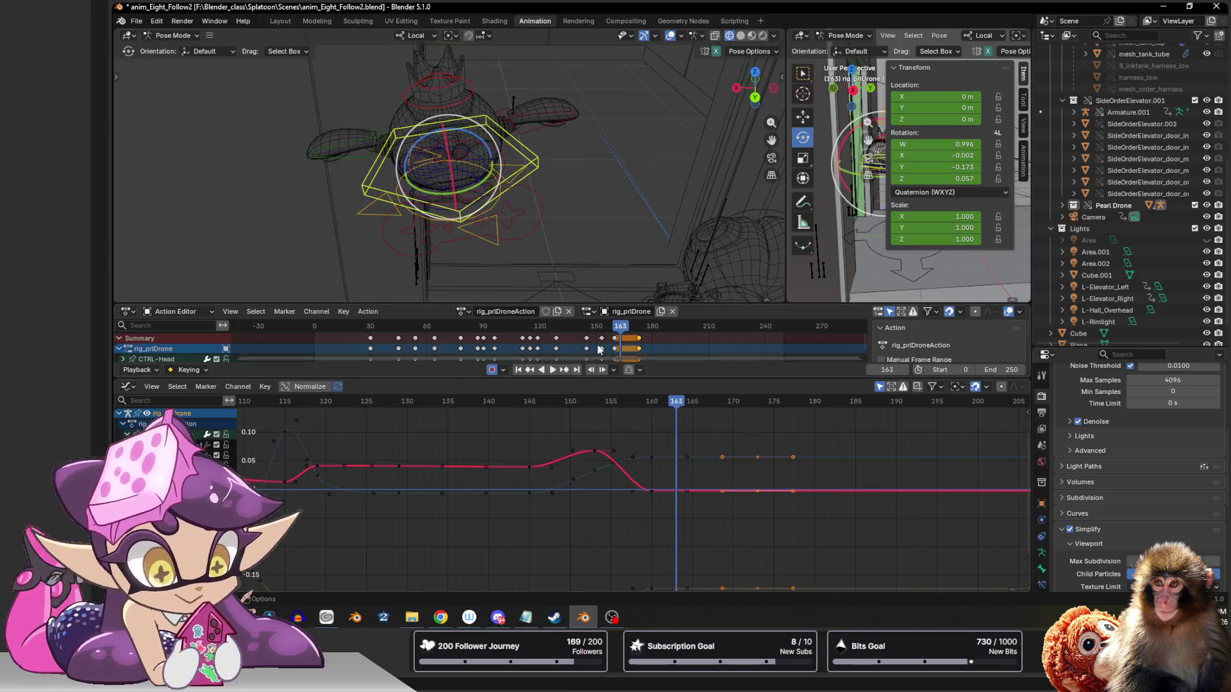
left_click(491, 243)
key("Home")
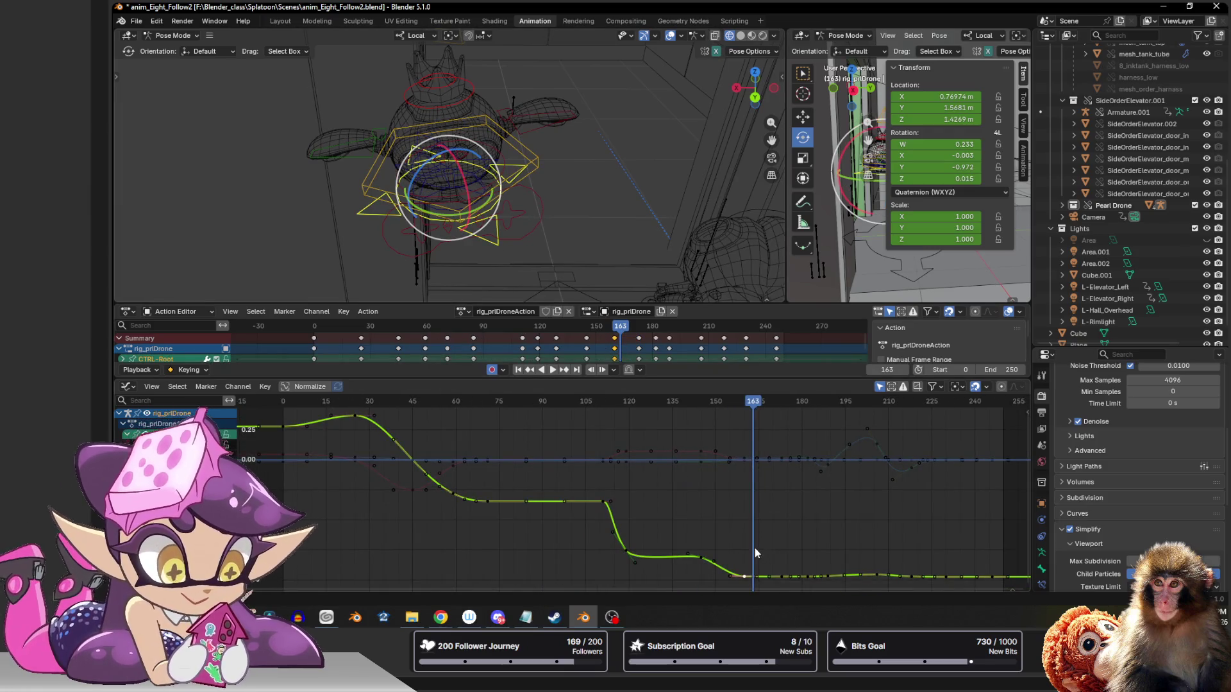
scroll(771, 548, "up", 2)
mouse_move(776, 569)
middle_mouse_down()
mouse_move(681, 564)
mouse_move(634, 490)
middle_mouse_up()
scroll(638, 448, "up", 2)
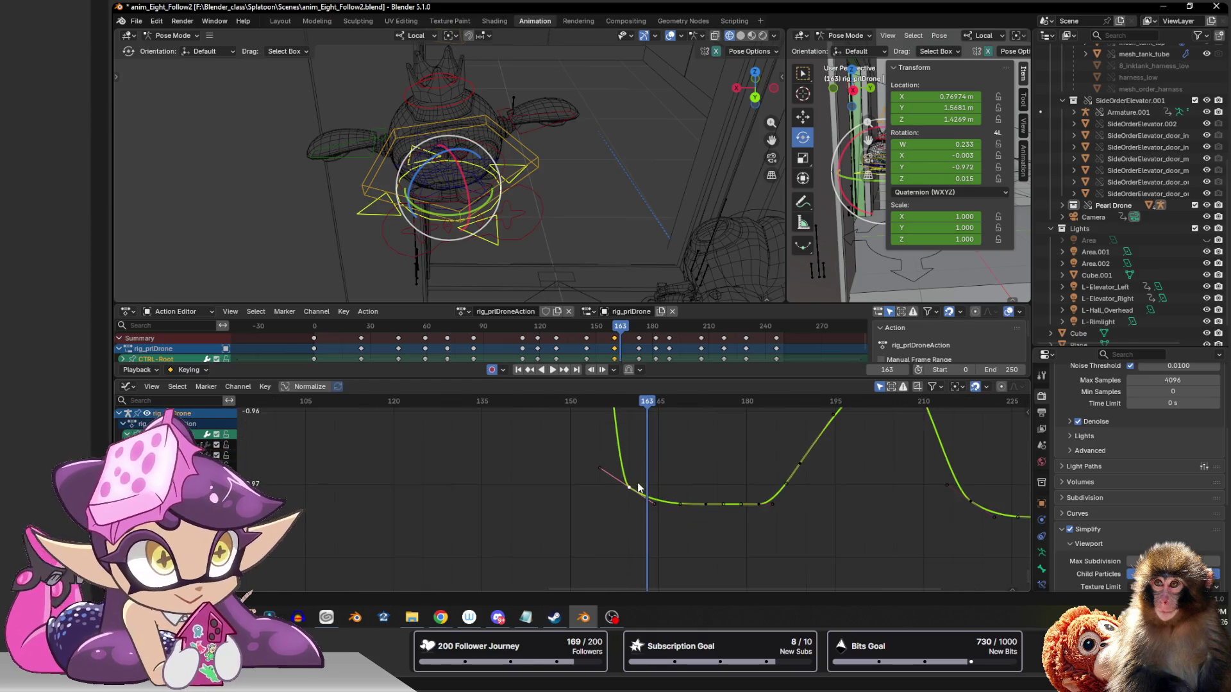
key("g")
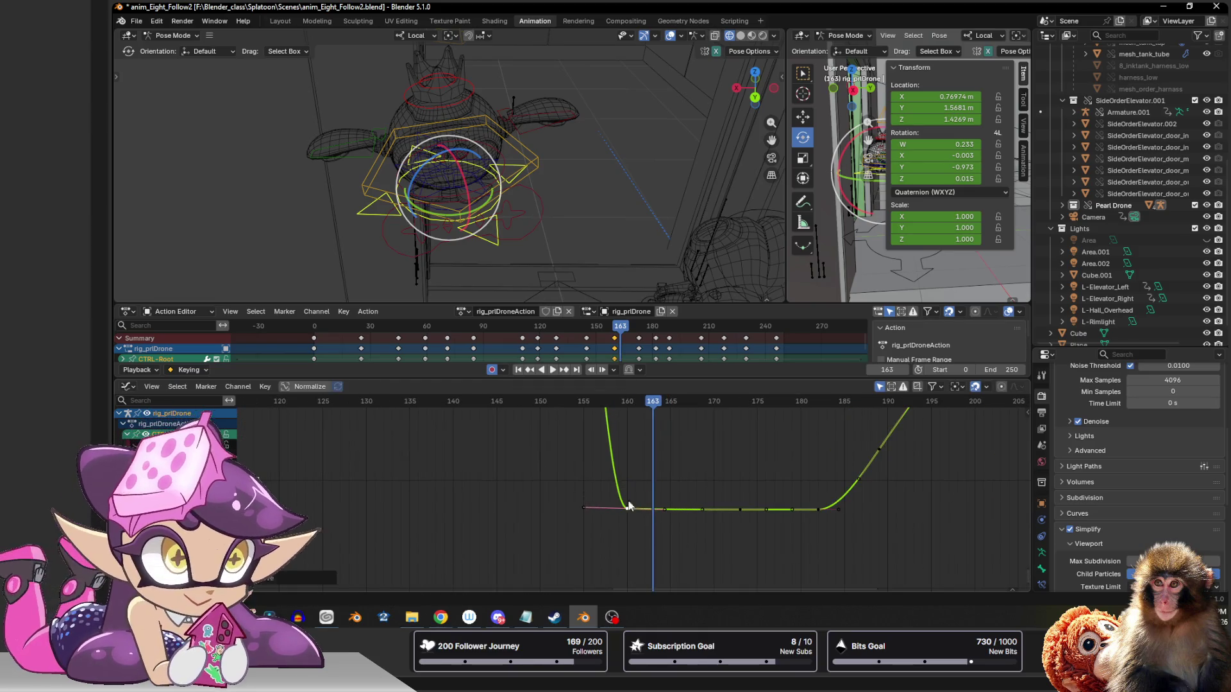
mouse_move(577, 402)
left_mouse_down()
mouse_move(713, 402)
mouse_move(626, 403)
left_mouse_up()
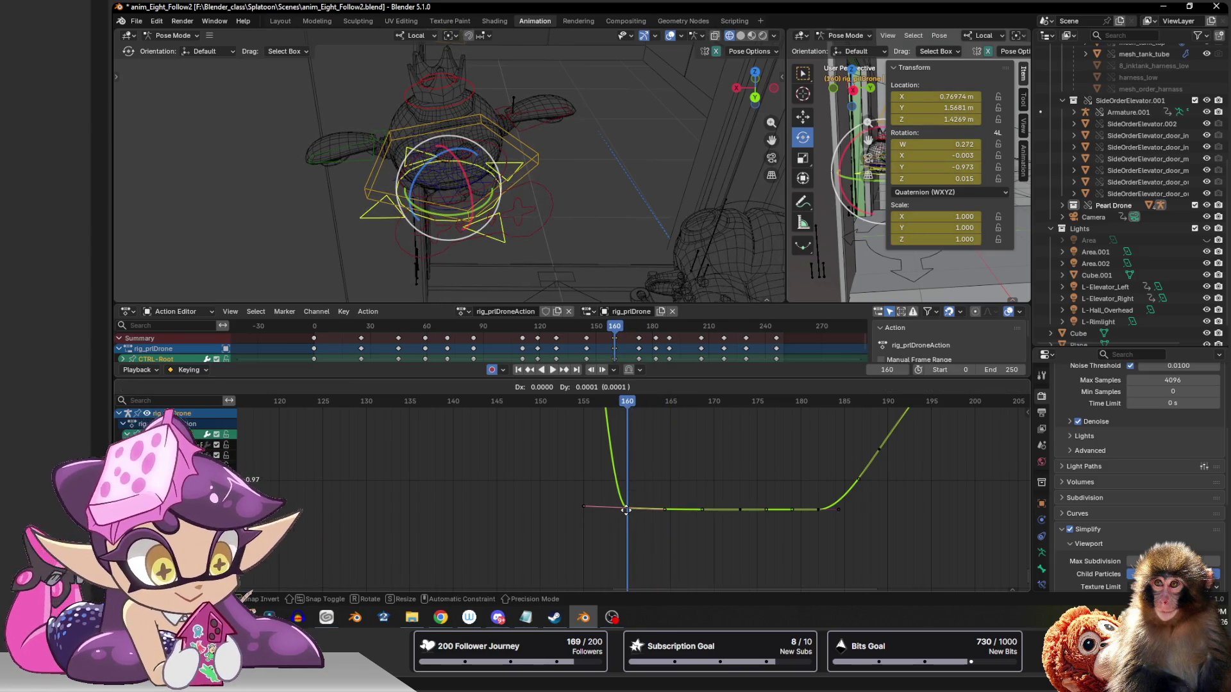
mouse_move(626, 402)
left_mouse_down()
mouse_move(610, 402)
mouse_move(651, 404)
mouse_move(626, 404)
left_mouse_up()
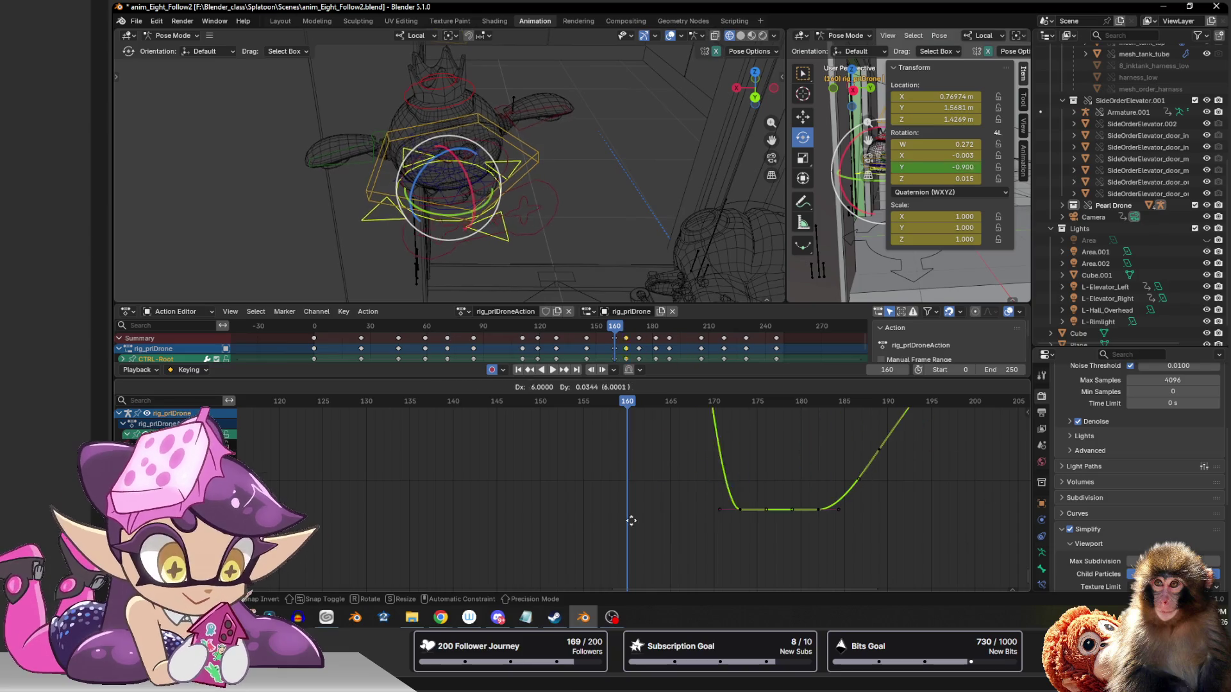
key("ctrl+z")
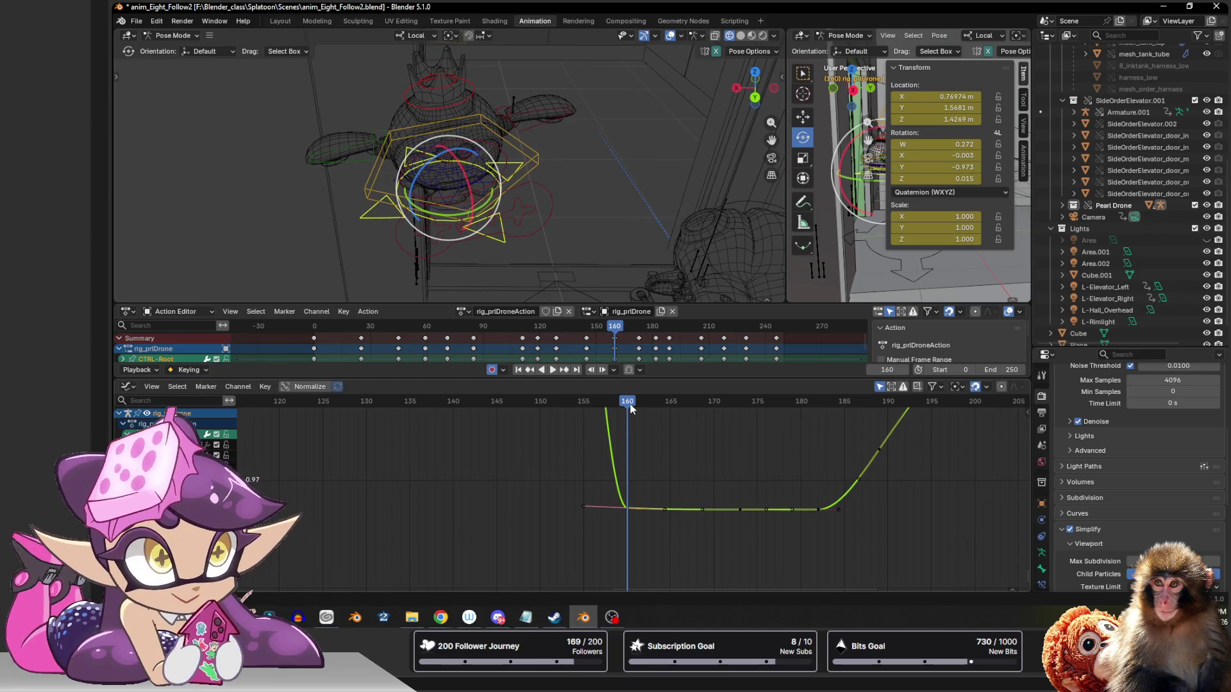
left_click_drag(631, 403, 702, 409)
mouse_move(789, 410)
left_mouse_down()
mouse_move(933, 414)
mouse_move(605, 415)
mouse_move(704, 415)
mouse_move(626, 421)
left_mouse_up()
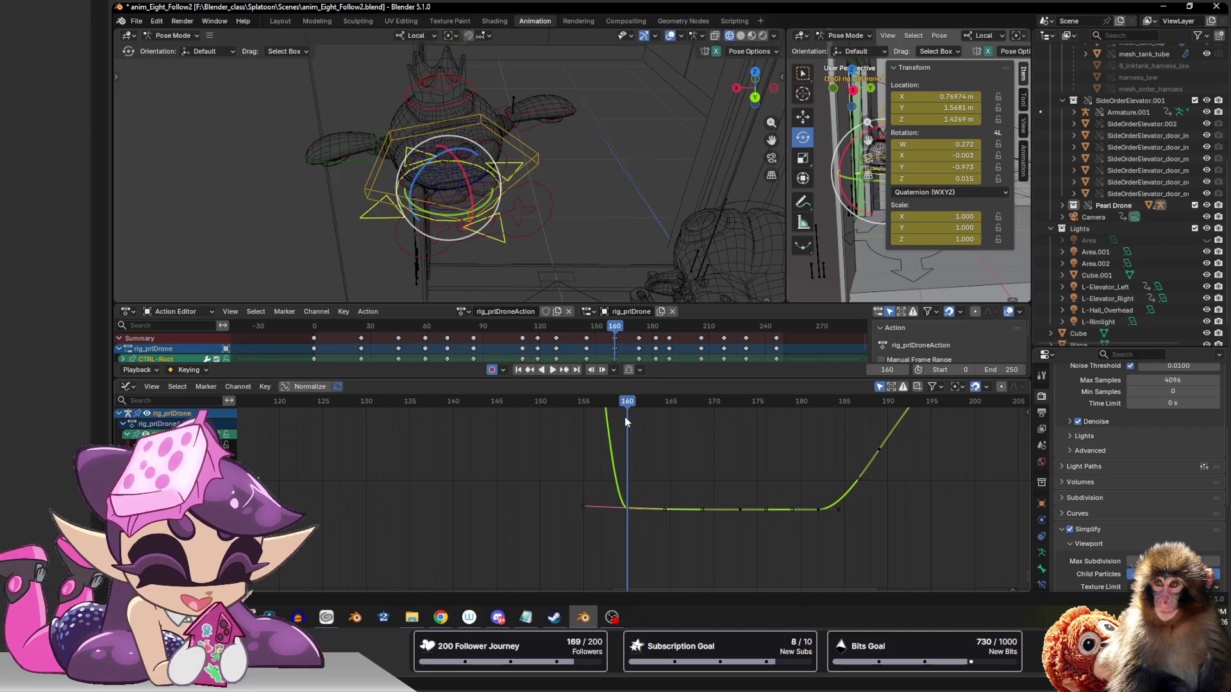
left_click(588, 339)
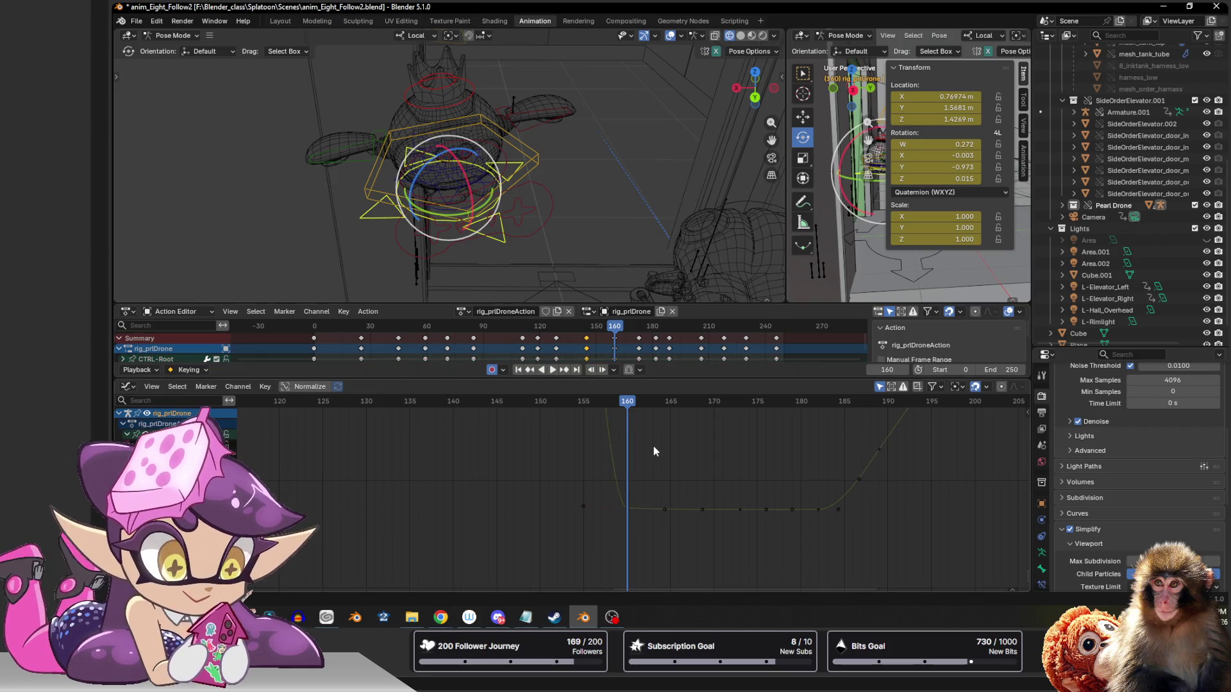
scroll(632, 457, "down", 2)
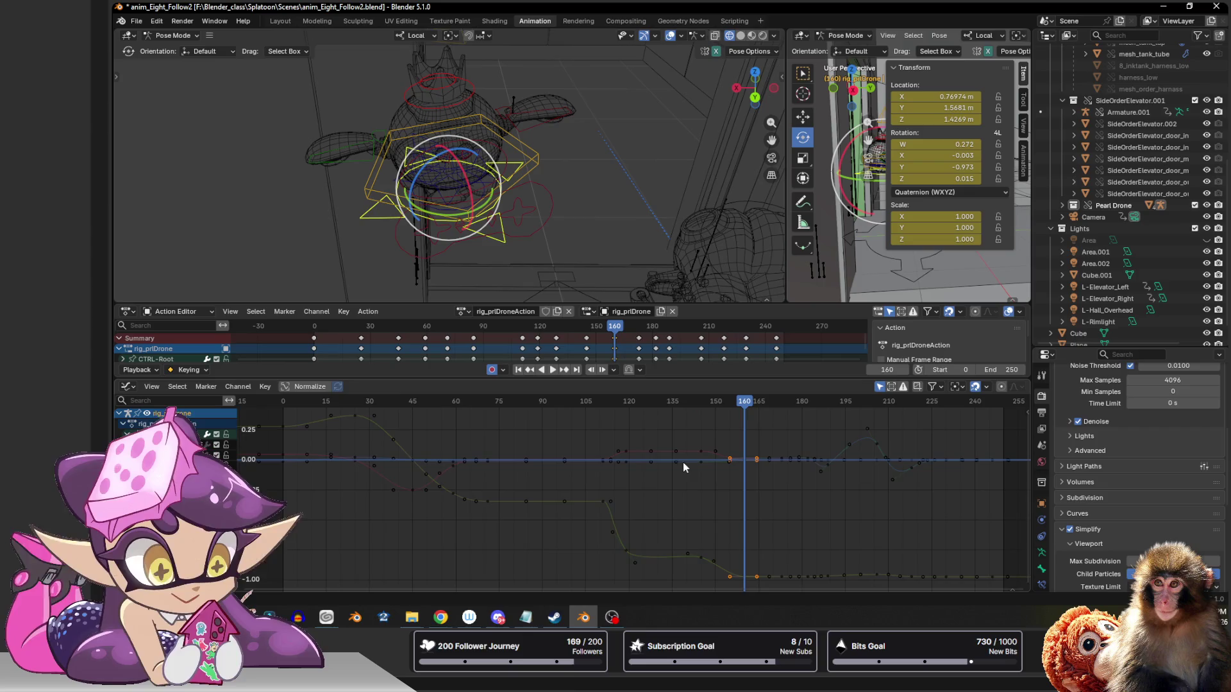
scroll(718, 471, "down", 3)
- Lower the frame-160 key onto the flat level and key all the root control's channels there
mouse_move(695, 506)
middle_mouse_down("ctrl")
mouse_move(723, 497)
mouse_move(718, 452)
middle_mouse_up("ctrl")
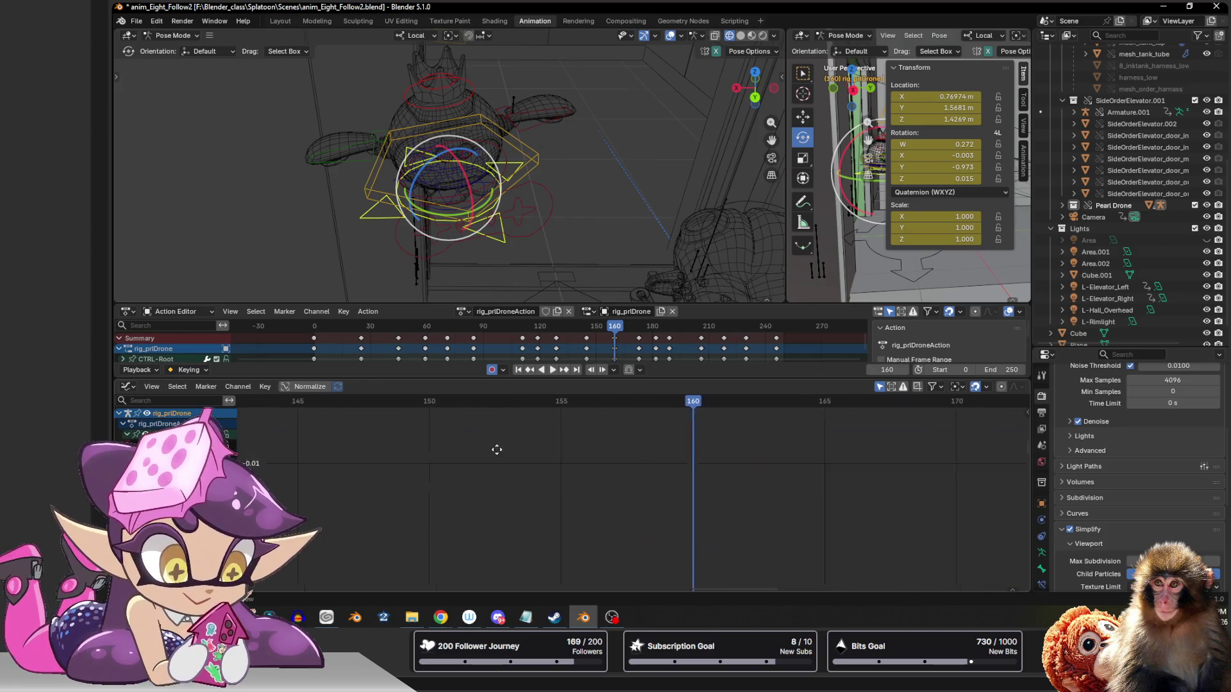
middle_click_drag(497, 451, 368, 570, "ctrl")
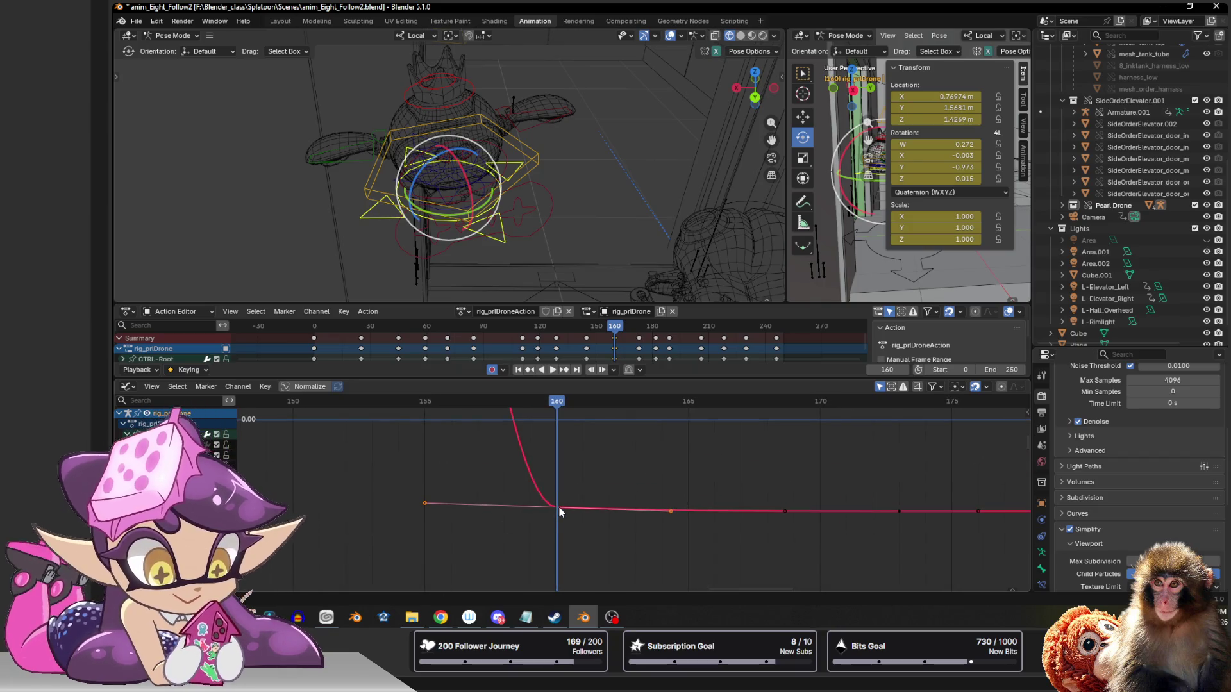
left_click_drag(559, 507, 559, 513)
mouse_move(557, 401)
left_mouse_down()
mouse_move(531, 403)
mouse_move(560, 403)
left_mouse_up()
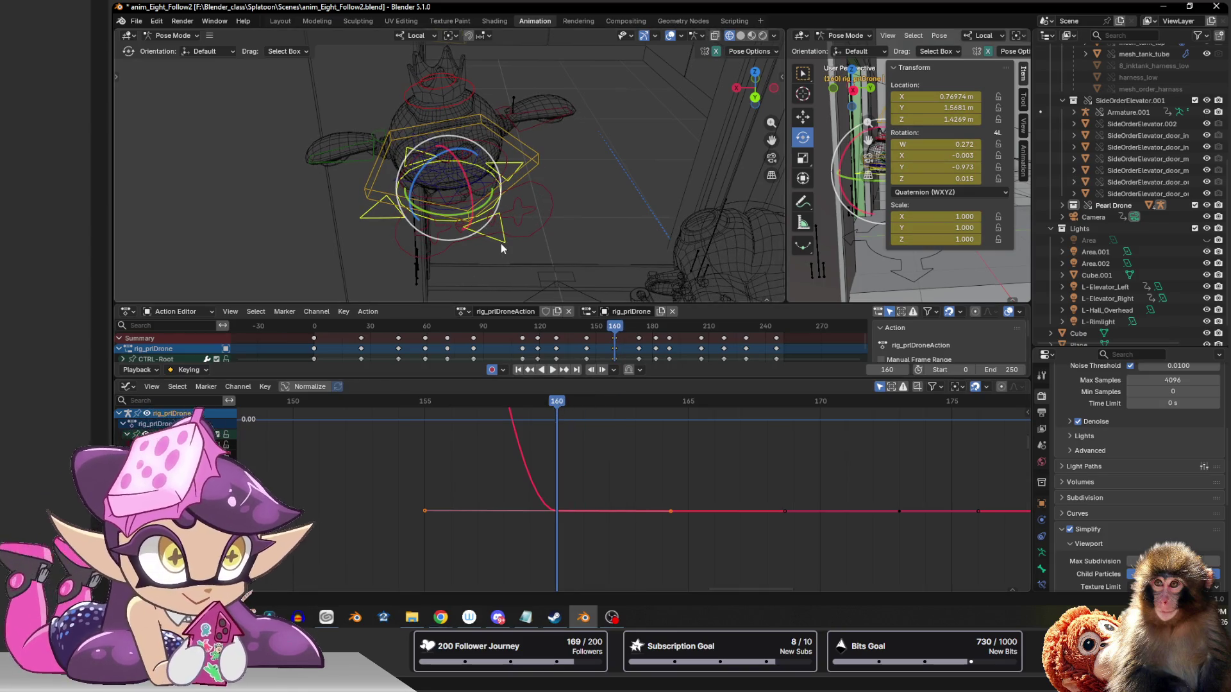
key("i")
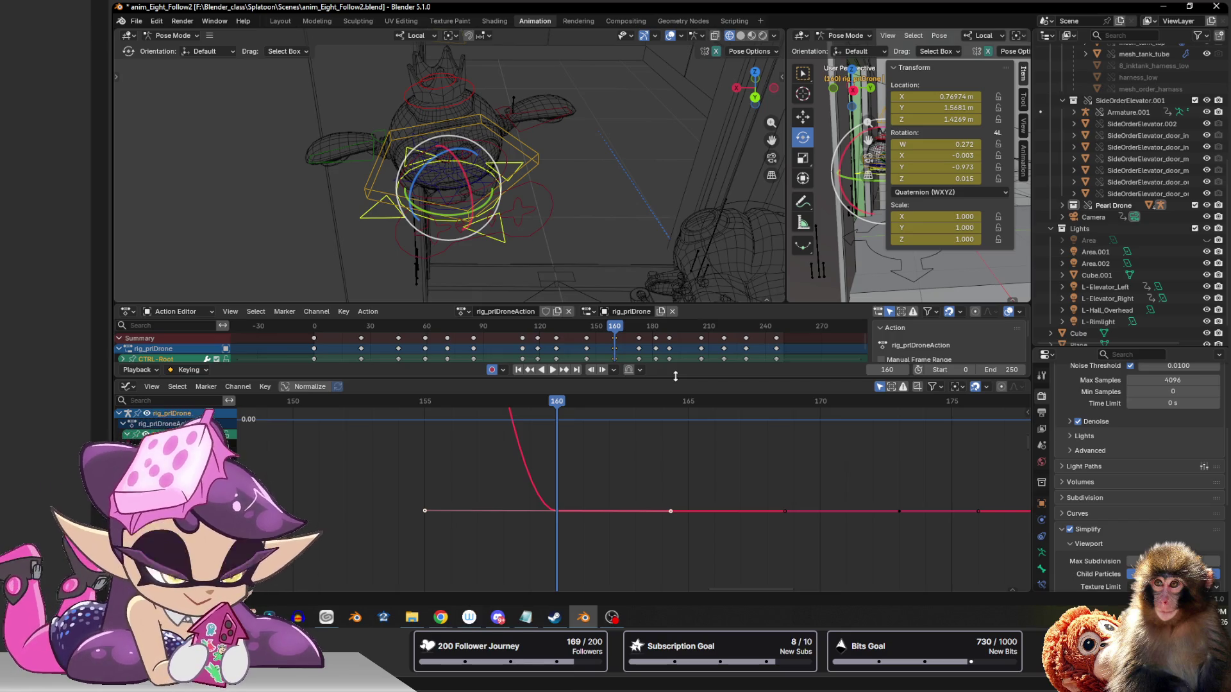
scroll(532, 443, "up", 1)
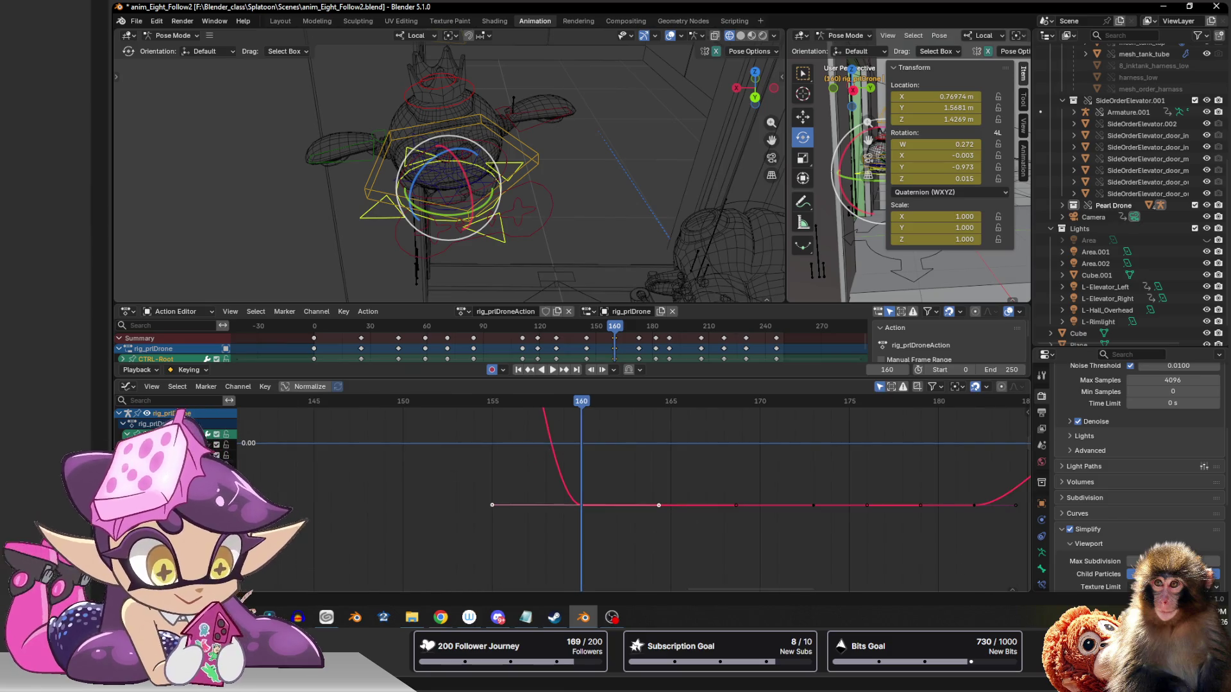
key("Home")
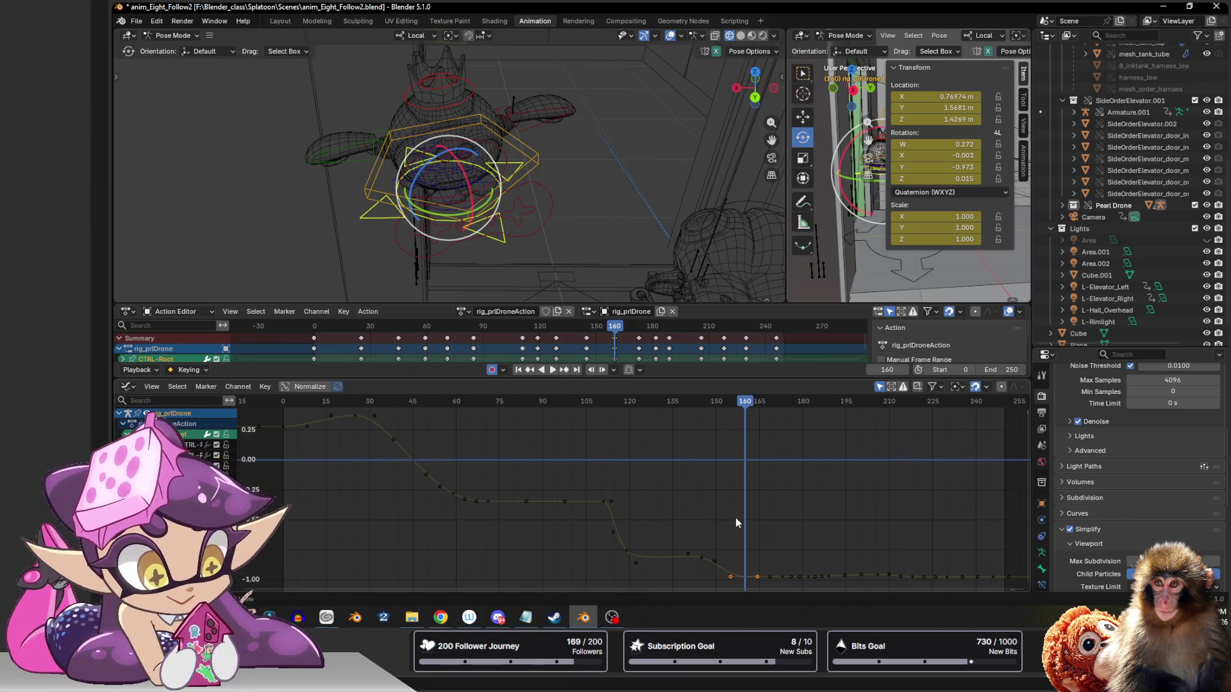
mouse_move(556, 488)
middle_mouse_down("ctrl")
mouse_move(657, 479)
mouse_move(707, 496)
middle_mouse_up("ctrl")
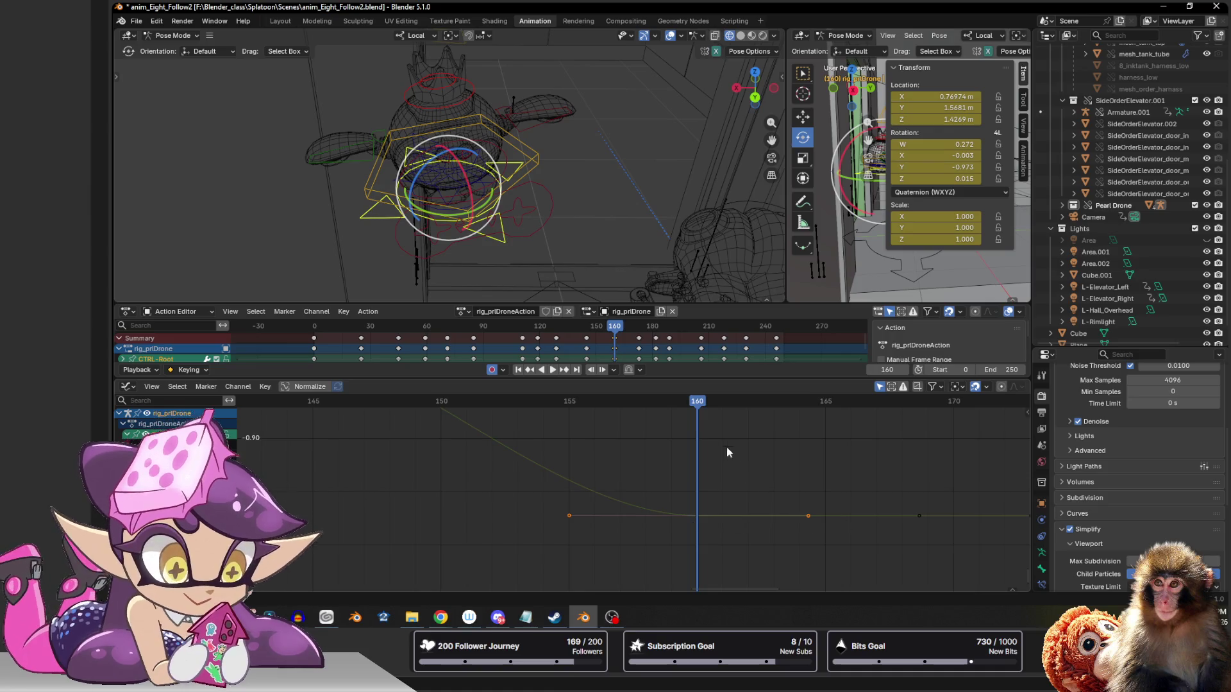
- Step to frame 161, dismiss the Insert Keyframes menu and select the frame-160 key
key("Right")
key("i")
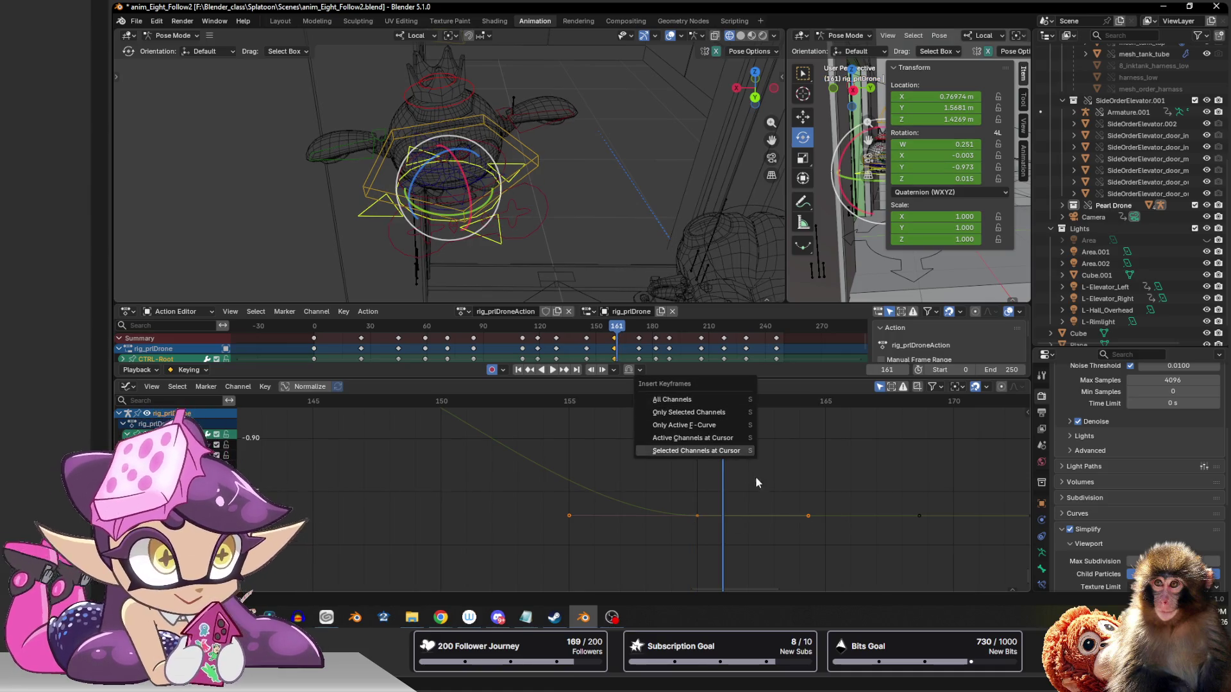
left_click(674, 400)
left_click(699, 516)
- Duplicate the frame-160 key to frame 161, scrub to 163 and return to frame 160
key("g")
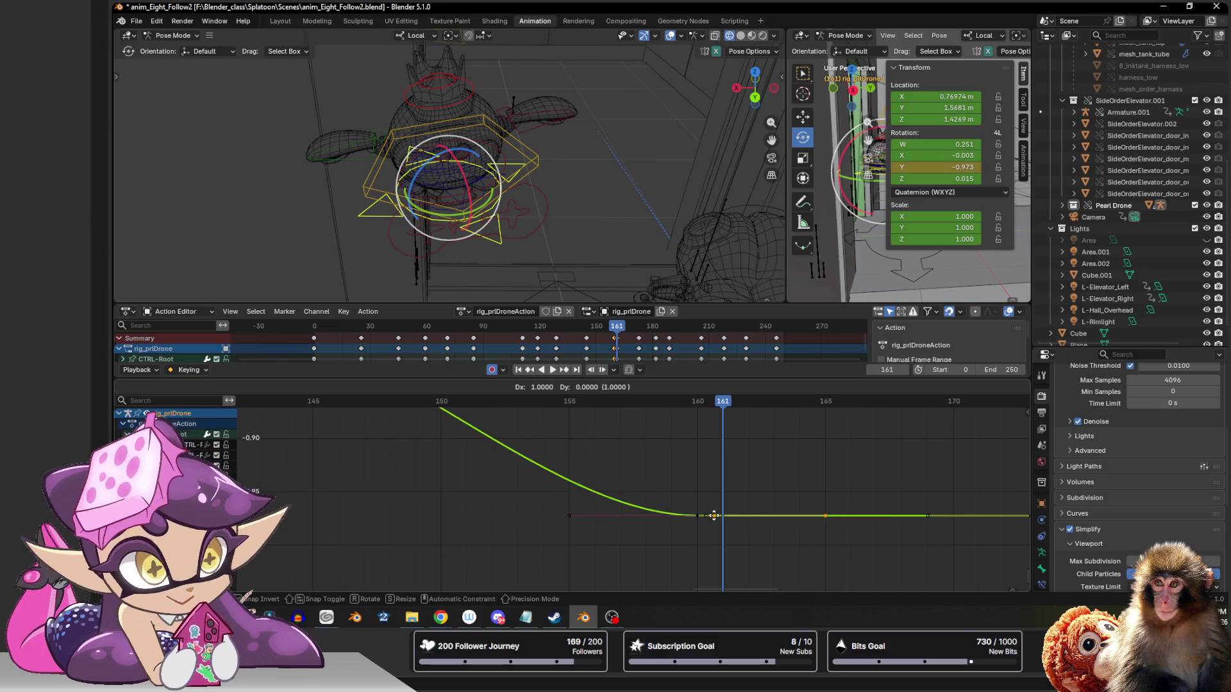
left_click(720, 517)
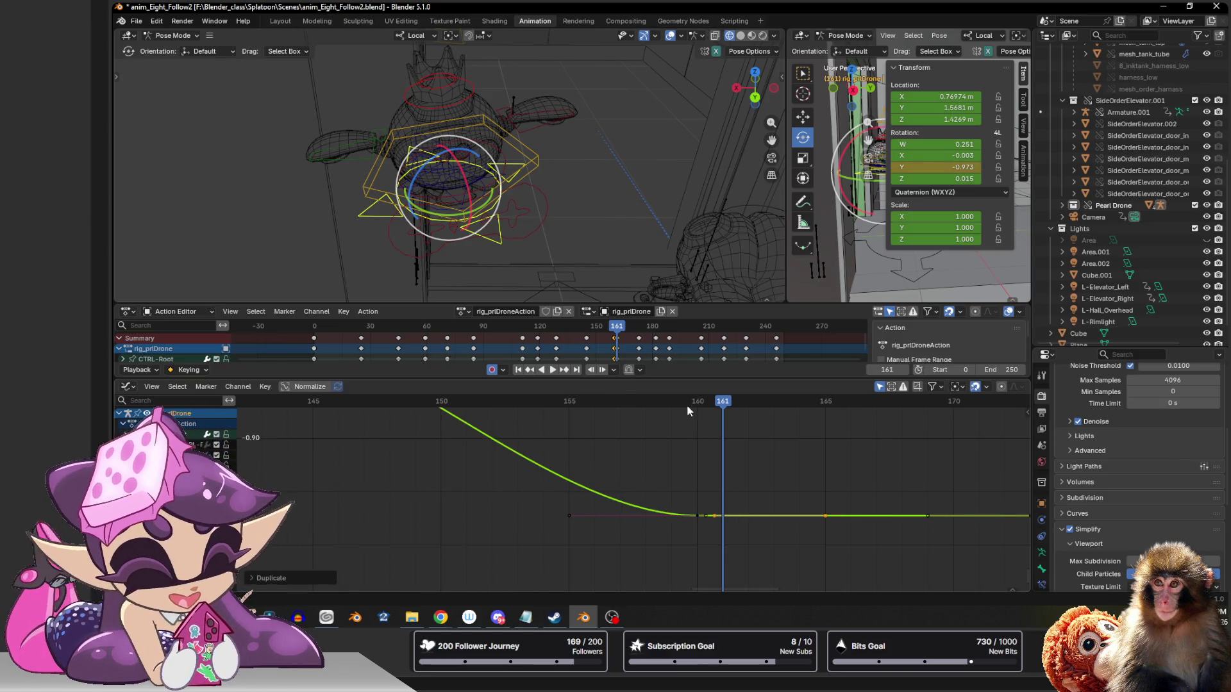
mouse_move(723, 402)
left_mouse_down()
mouse_move(770, 403)
mouse_move(724, 402)
left_mouse_up()
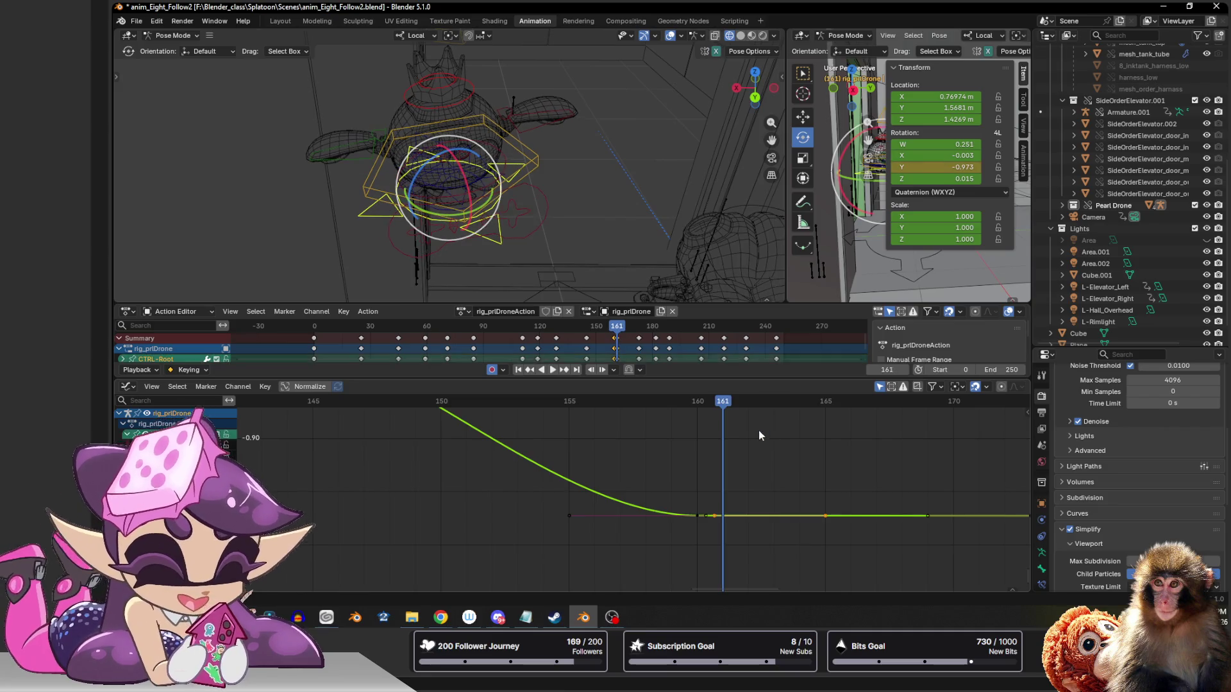
left_click(706, 402)
left_click(951, 193)
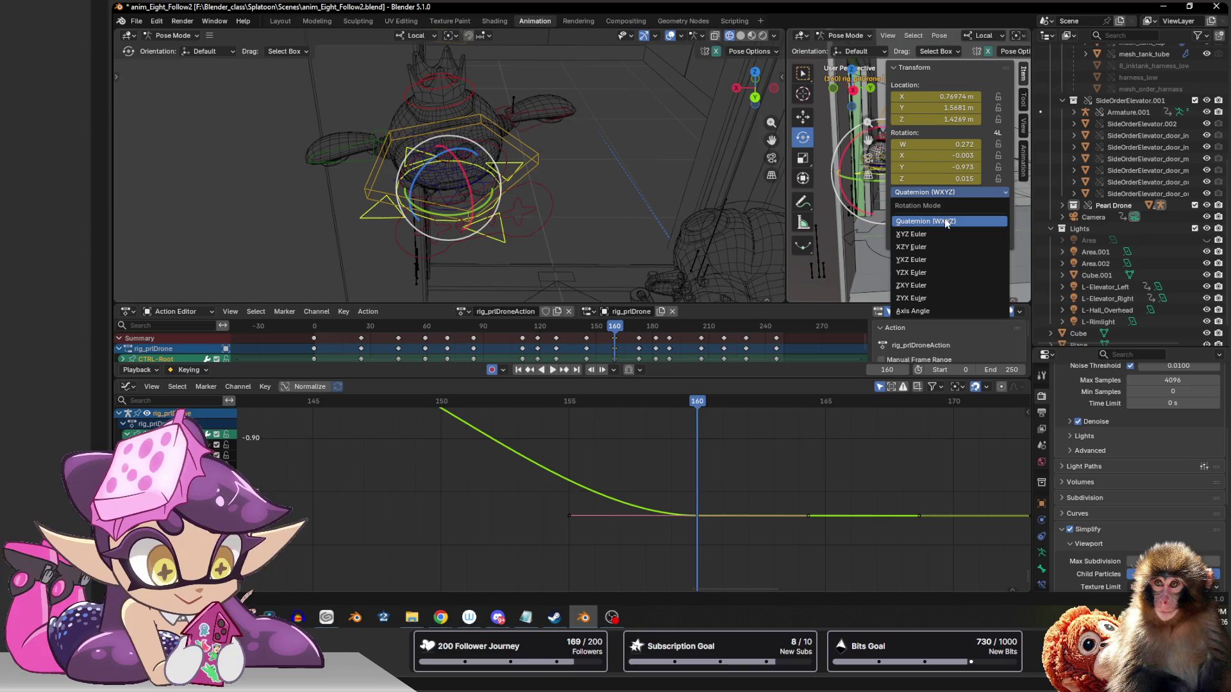
left_click(943, 234)
left_click(941, 180)
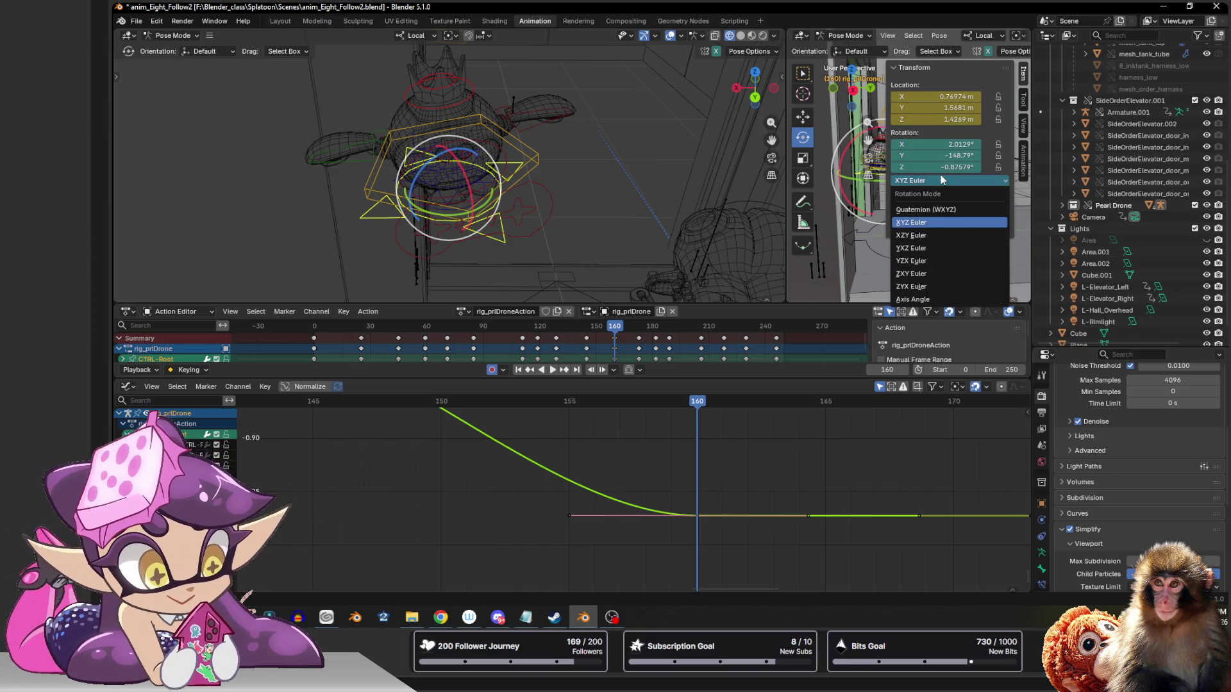
left_click(935, 210)
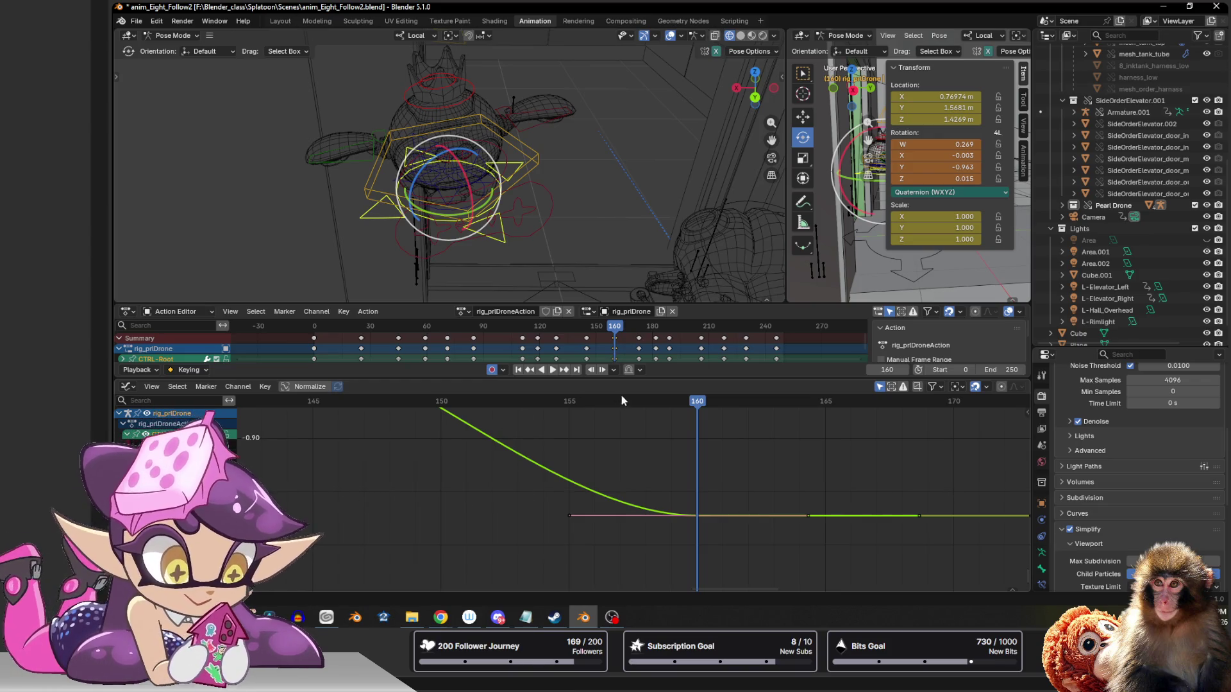
- Play the animation, return to frame 160 and show the drone's yellow curve in the graph
key("space")
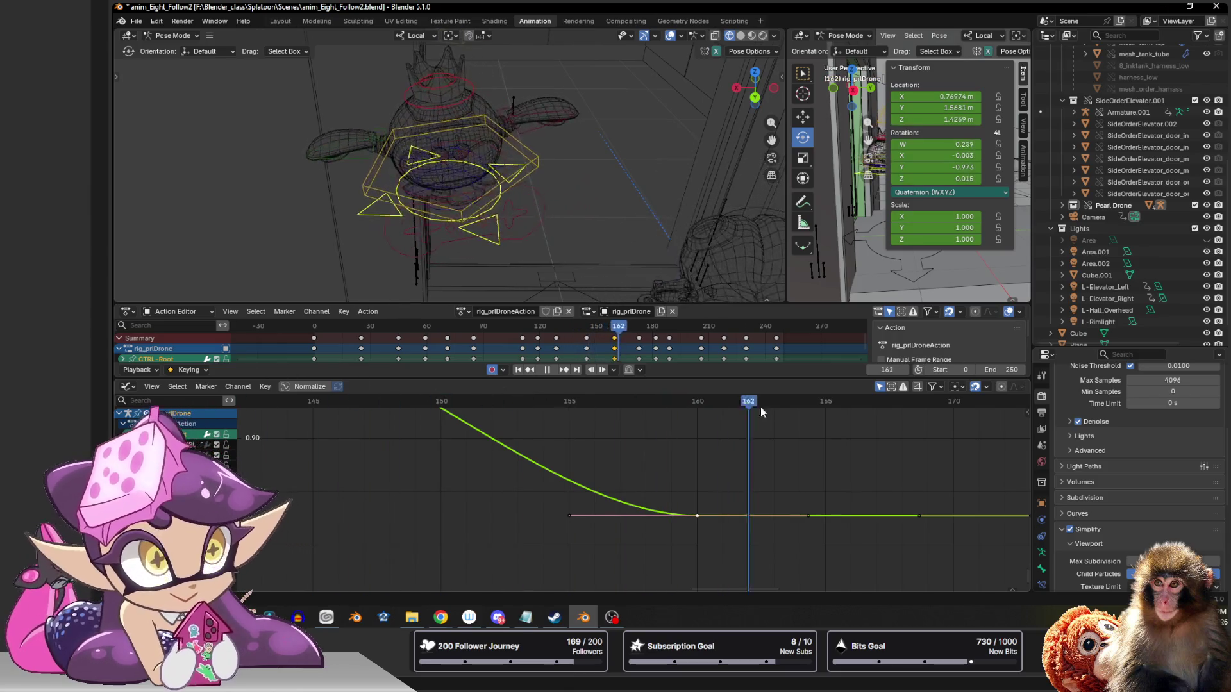
mouse_move(831, 407)
left_mouse_down()
mouse_move(696, 404)
mouse_move(775, 416)
mouse_move(711, 412)
left_mouse_up()
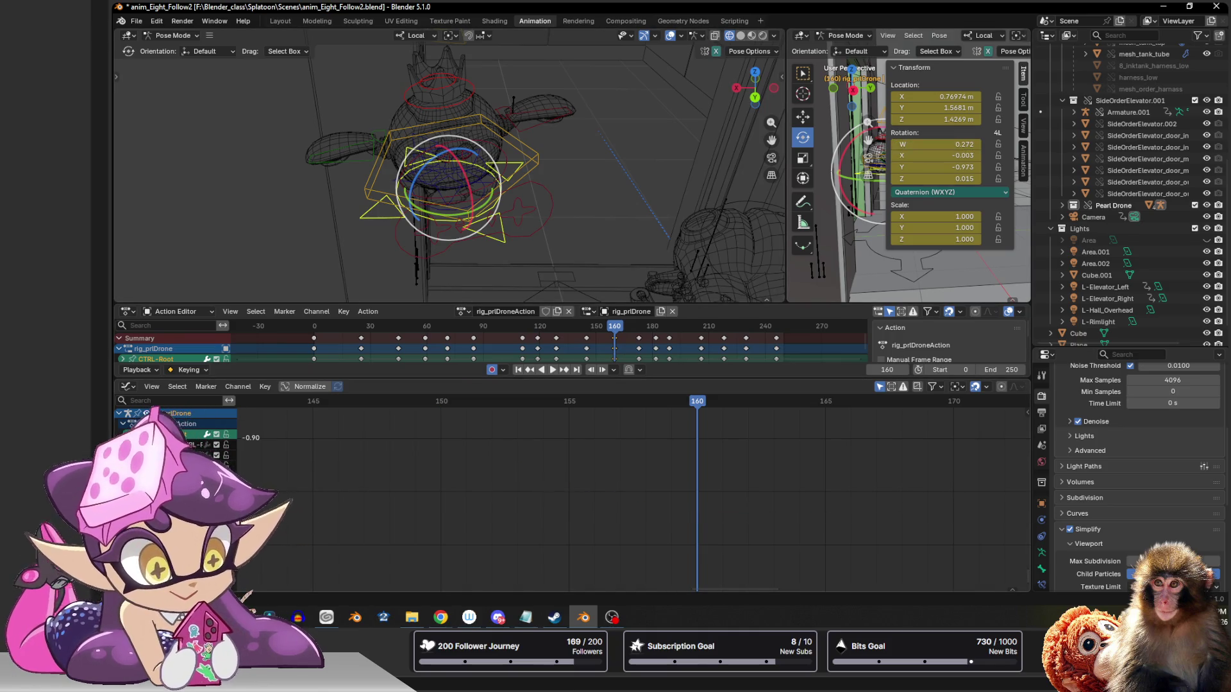
left_click(154, 424)
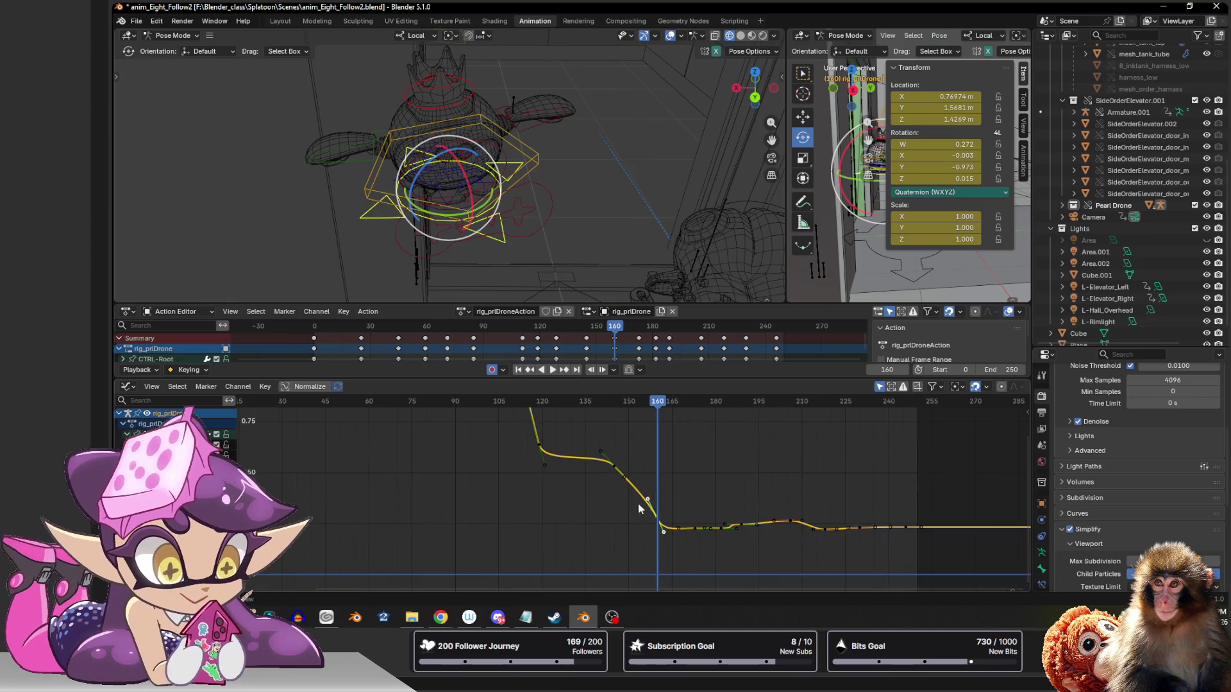
scroll(655, 519, "up", 4)
- Lower the yellow curve's frame-160 key and flatten its Bezier handle into a gentle ease-out
mouse_move(677, 542)
middle_mouse_down()
mouse_move(589, 484)
mouse_move(595, 523)
middle_mouse_up()
left_click_drag(587, 481, 617, 580)
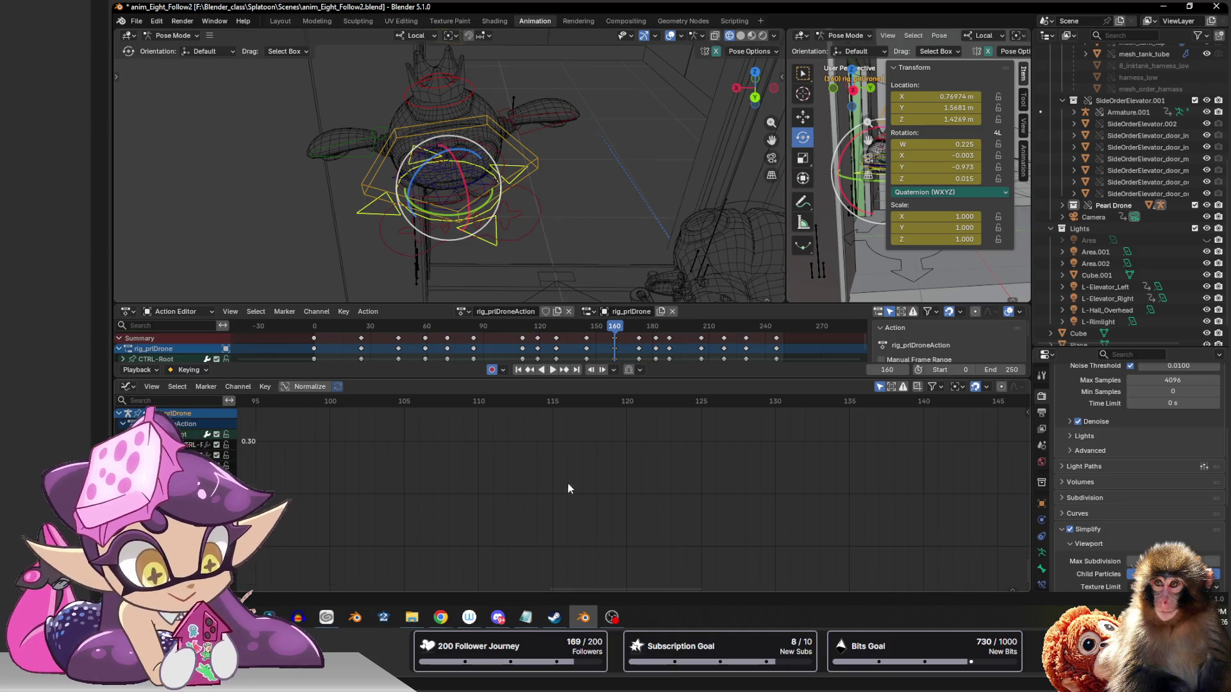
key("Home")
scroll(613, 493, "up", 4)
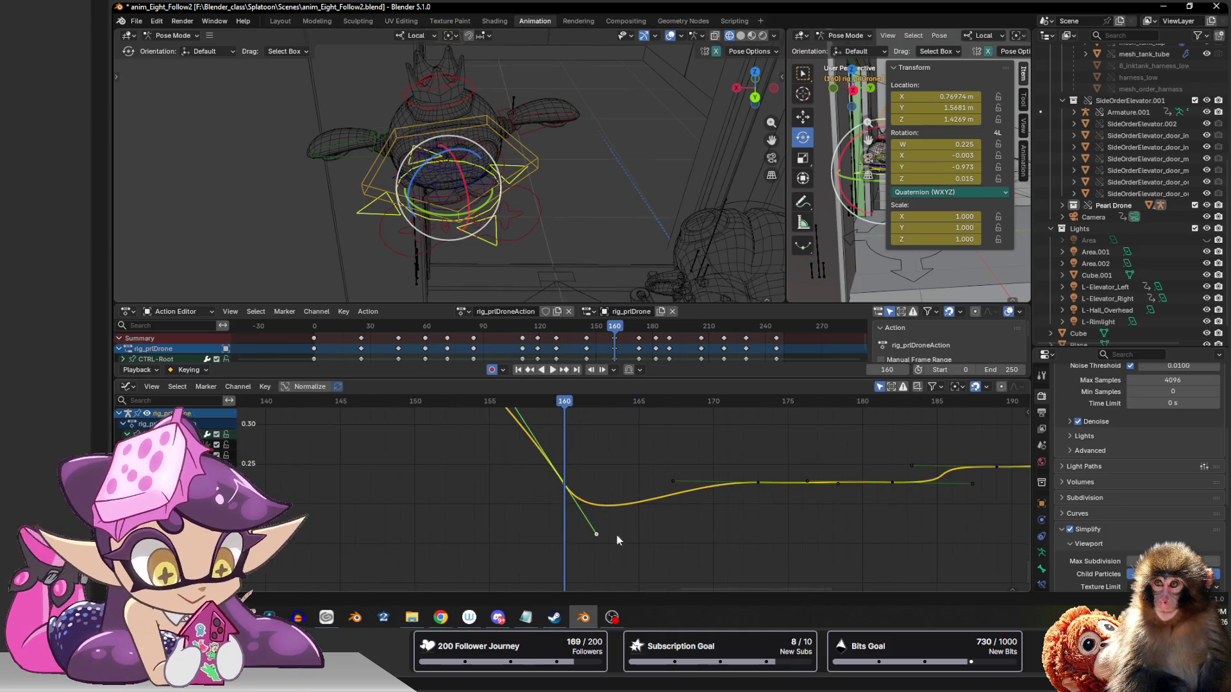
left_click_drag(596, 532, 598, 507)
left_click_drag(586, 485, 568, 481)
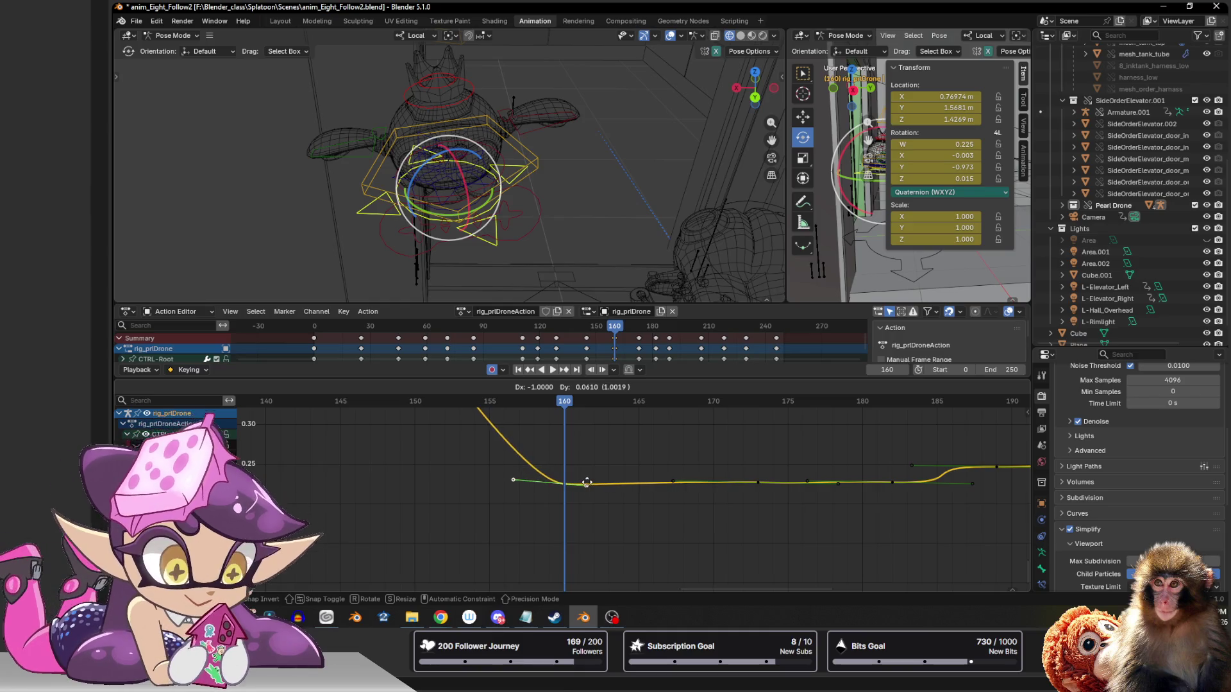
left_click(567, 481)
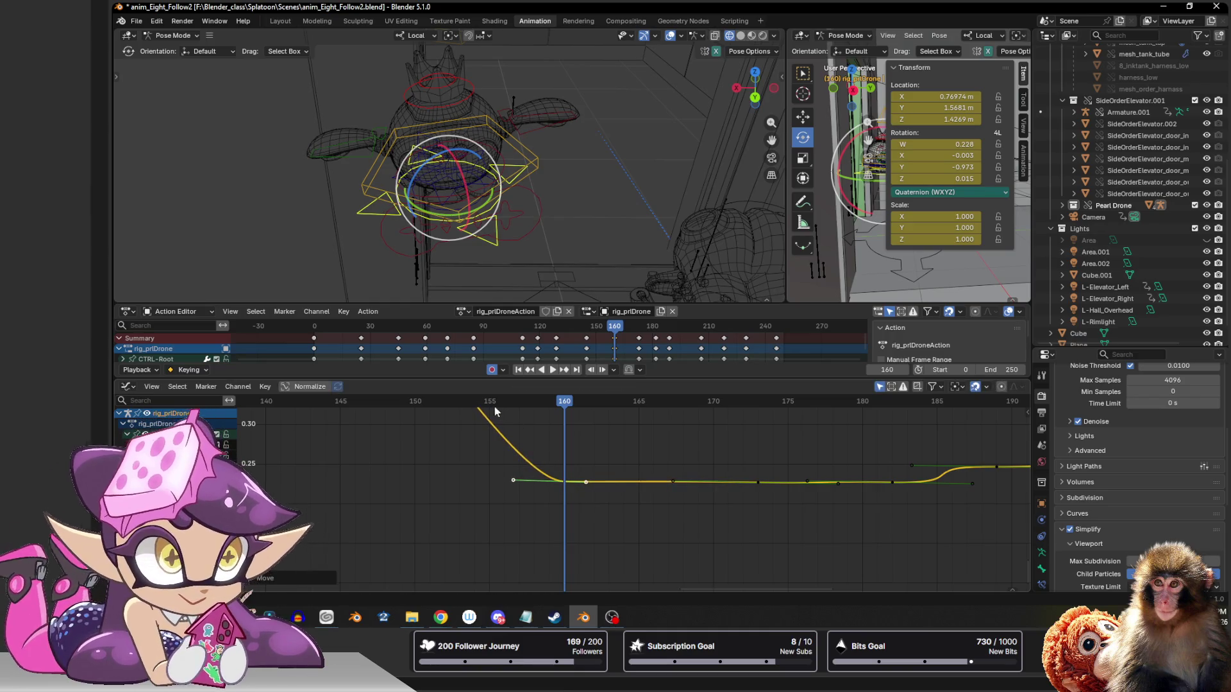
- Play the motion from frame 162 to check the ease and save the blend file
left_click_drag(481, 402, 599, 402)
key("space")
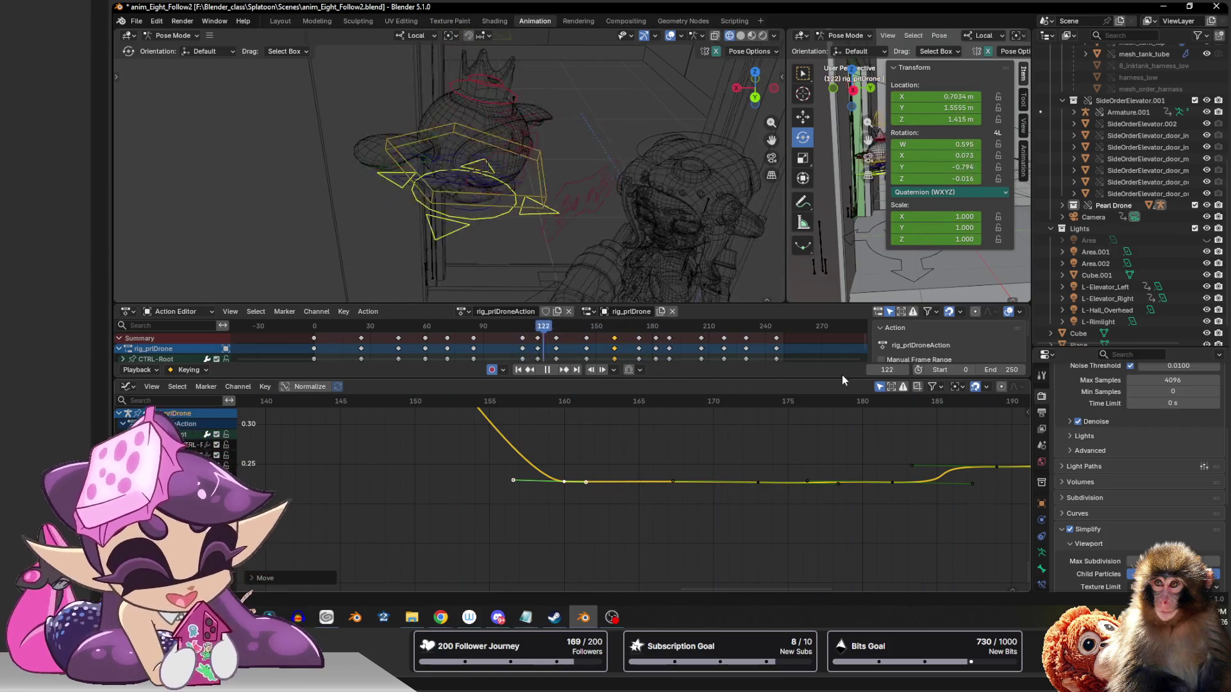
key("Escape")
key("ctrl+s")
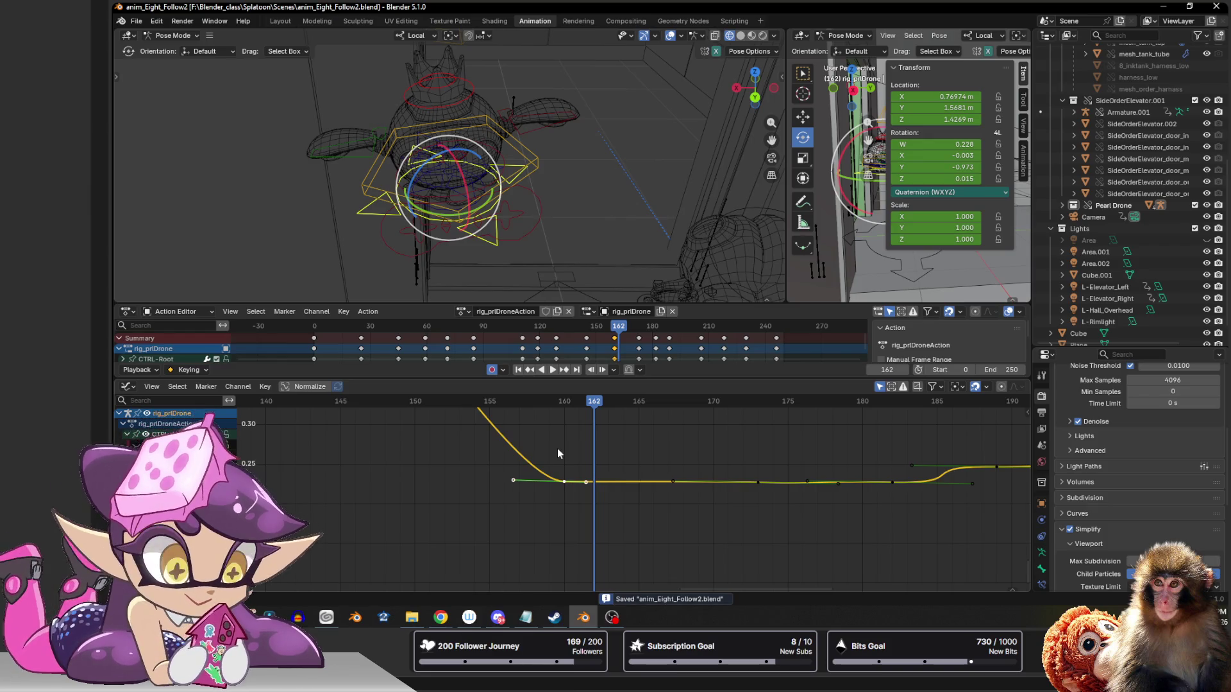
- Switch to Solid shading, look through the scene camera, scrub back to frame 60 and play
left_click(742, 36)
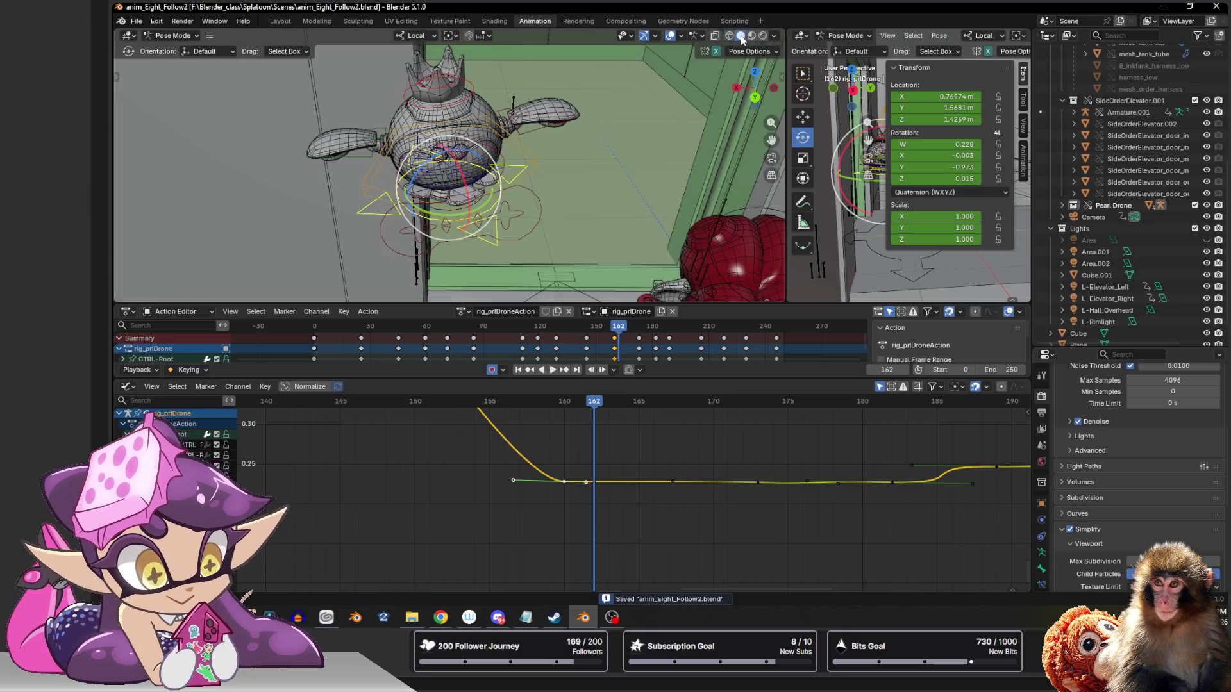
left_click(756, 96)
left_click(770, 160)
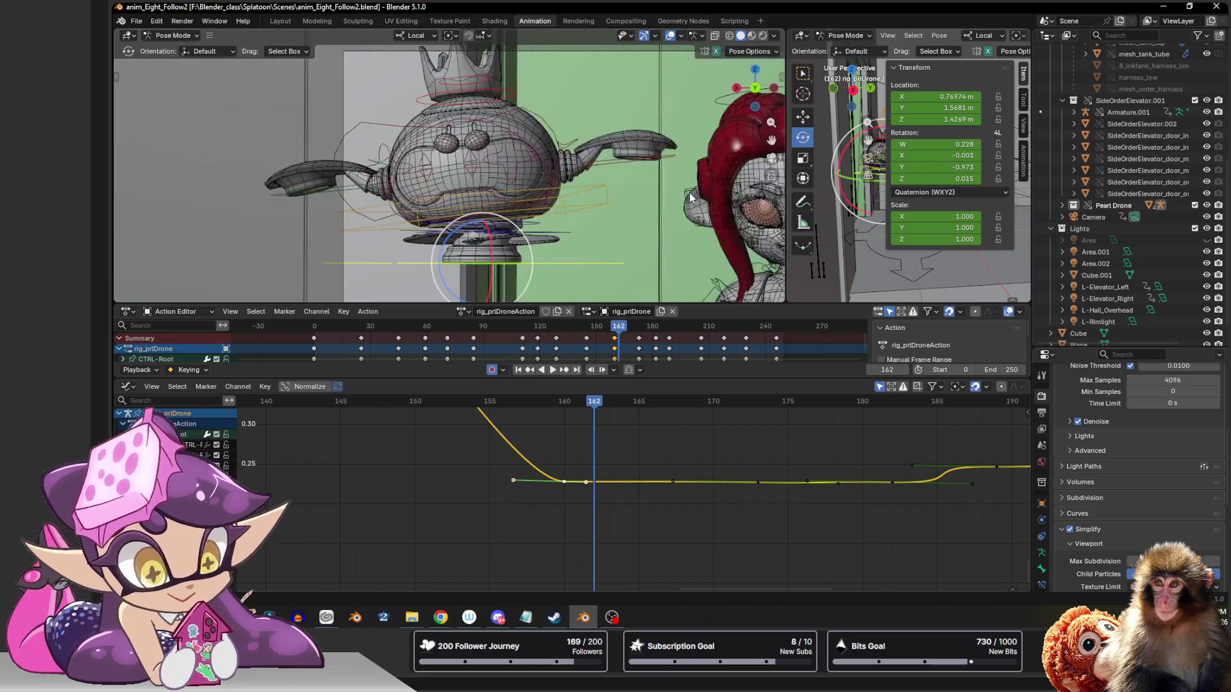
scroll(529, 193, "down", 4)
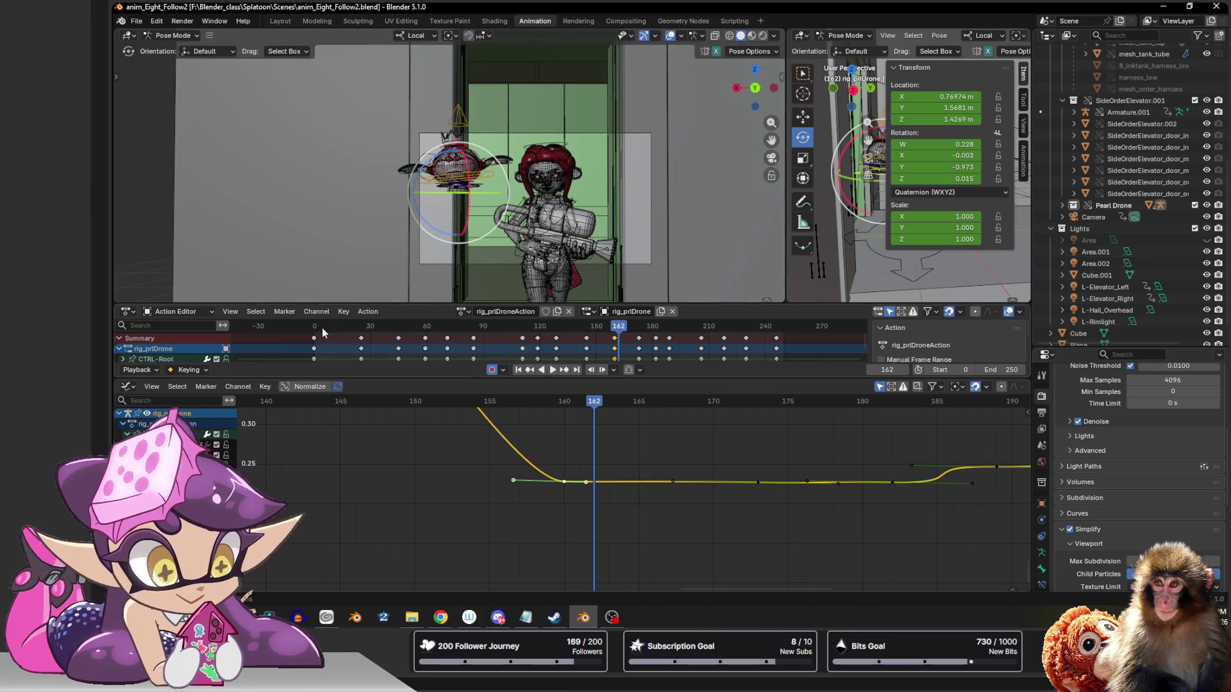
left_click_drag(322, 329, 630, 332)
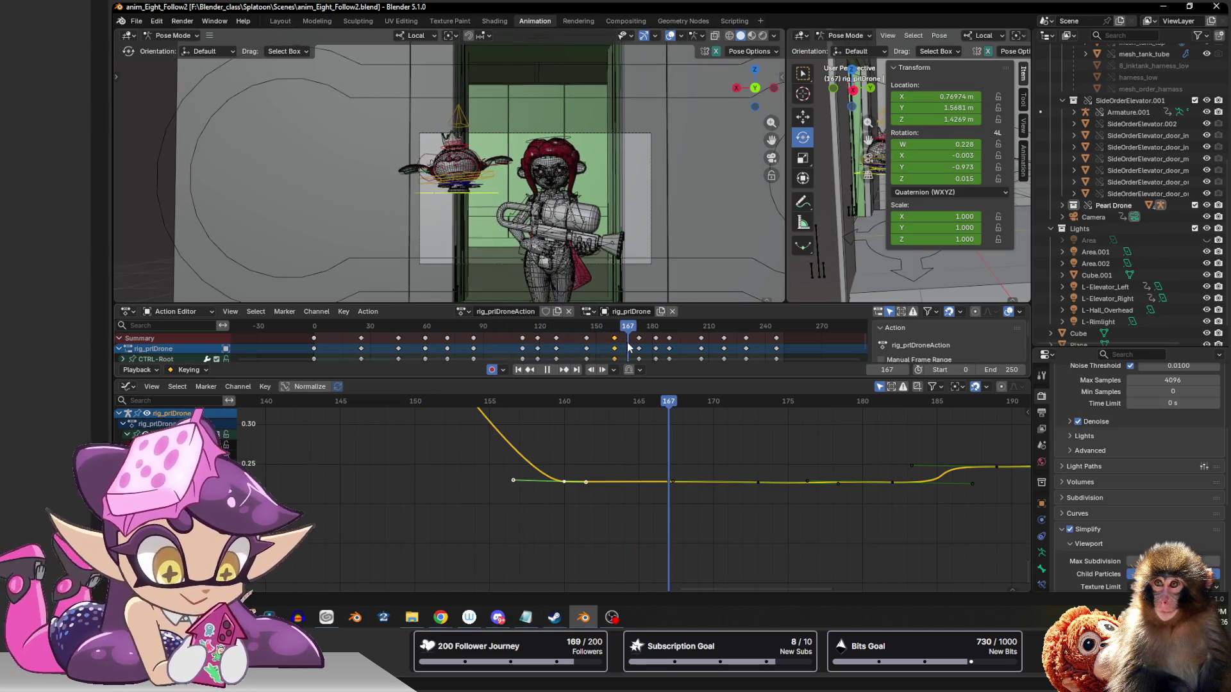
left_click(604, 349)
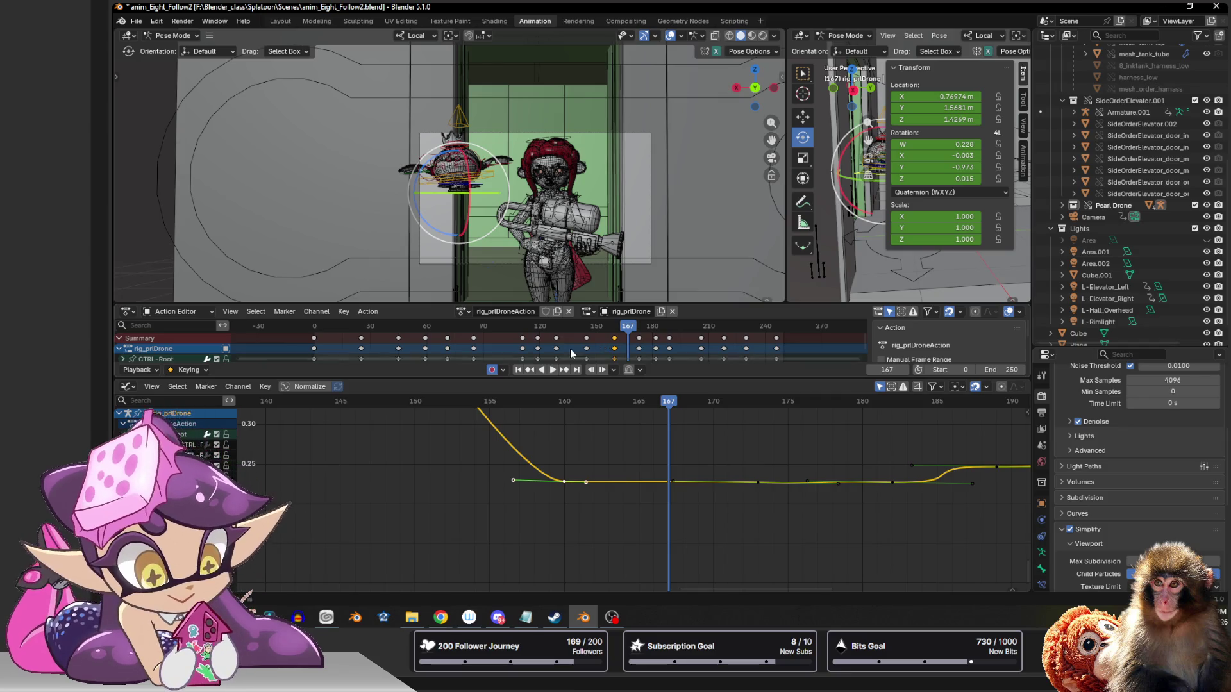
key("space")
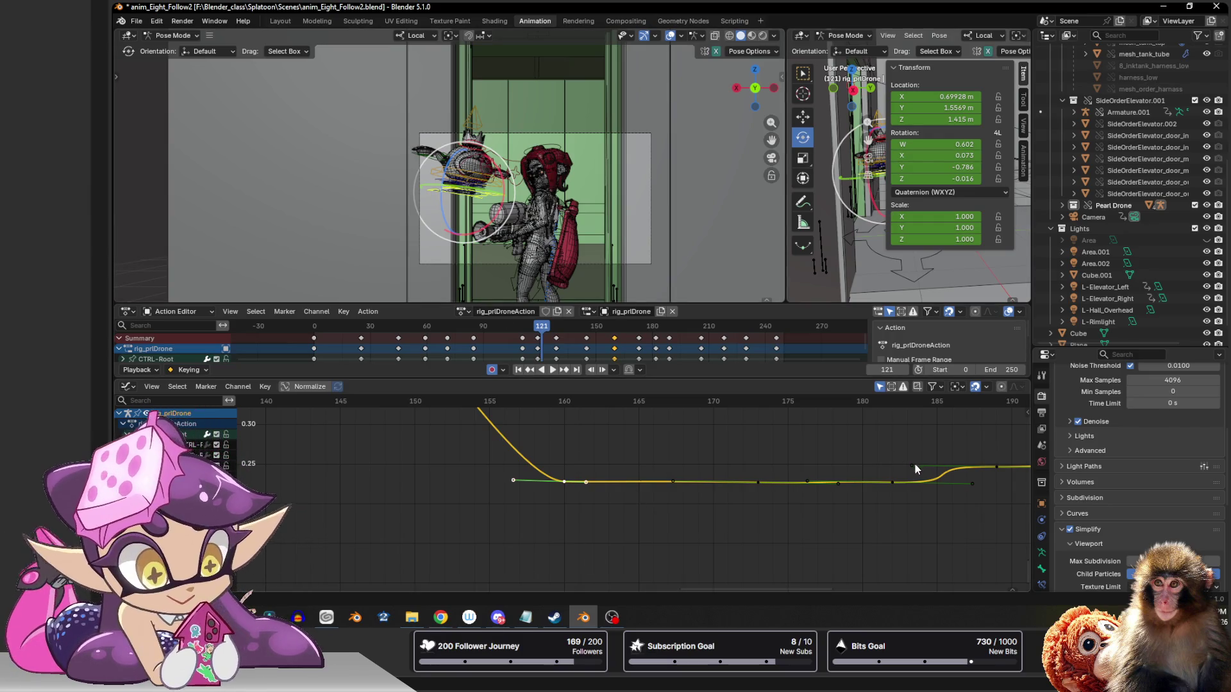
- Lengthen and shift the handle near frame 188, then retime the key near frame 177
left_click_drag(913, 467, 967, 467)
key("g")
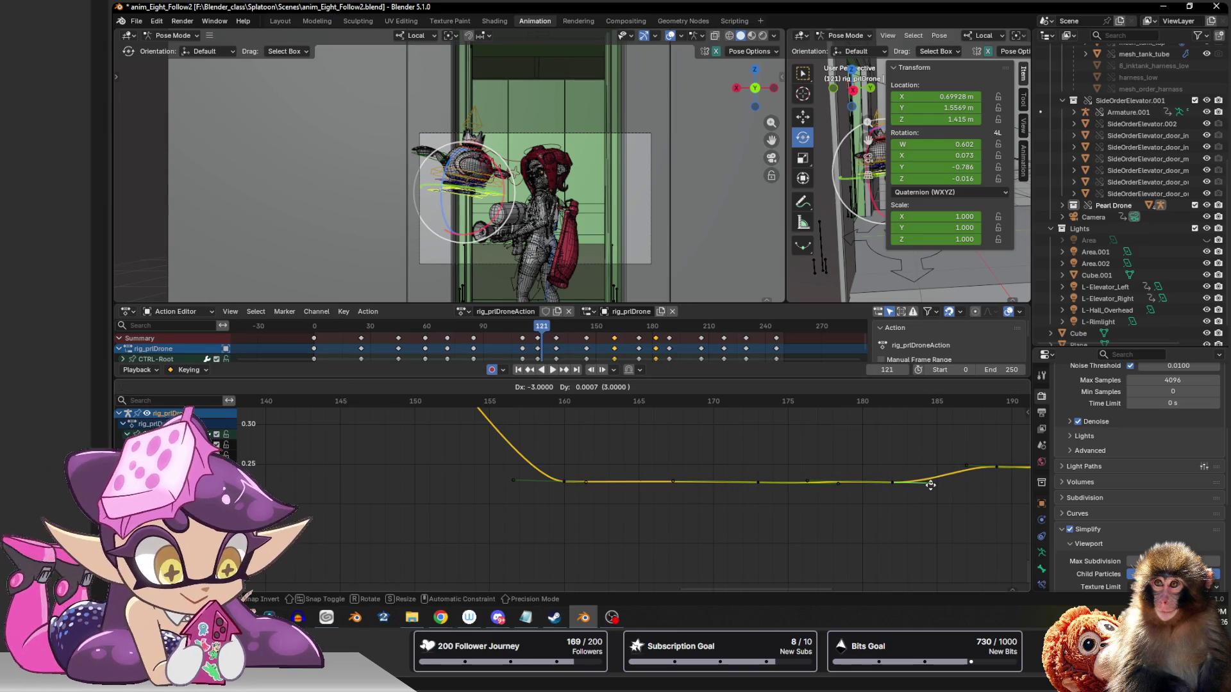
left_click(929, 484)
left_click(806, 480)
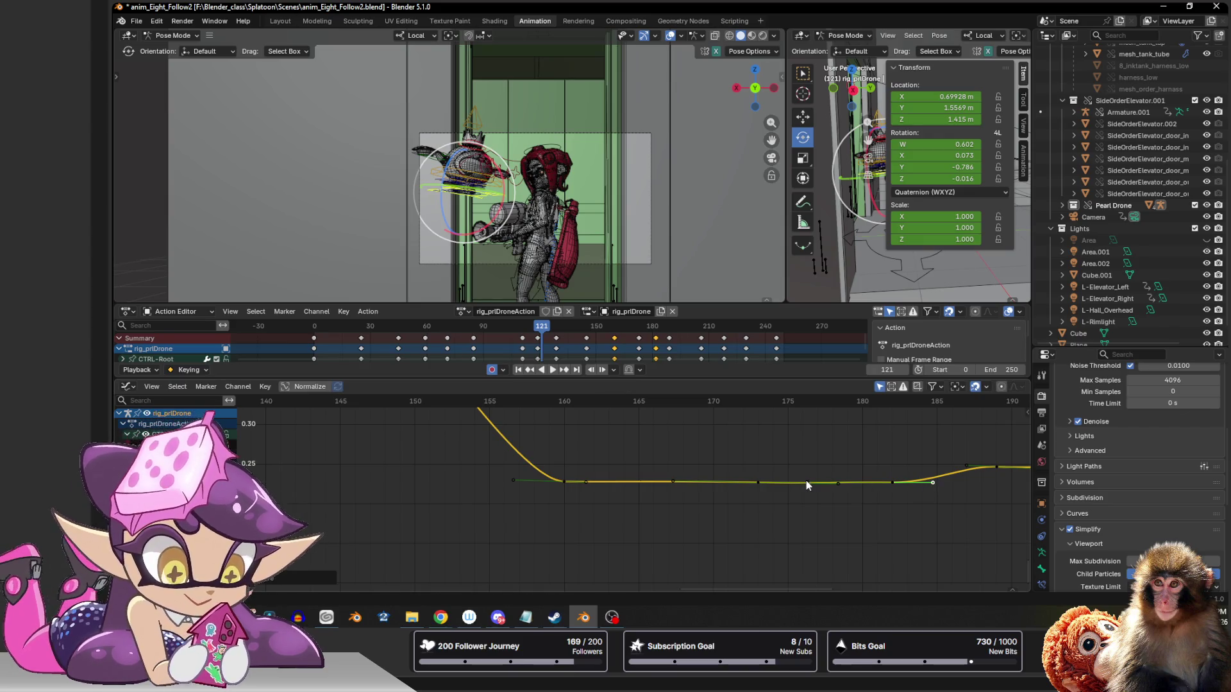
key("g")
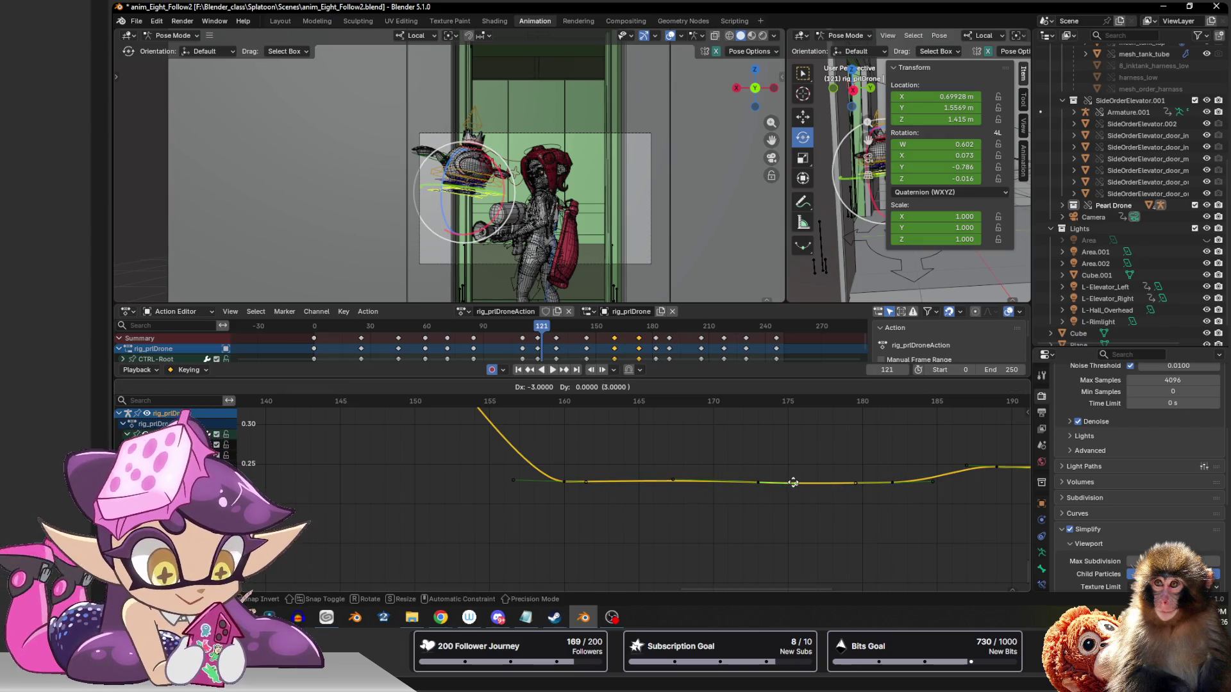
left_click(809, 482)
- Select the key near frame 167 and scrub to frame 162 to review the hold
left_click(673, 484)
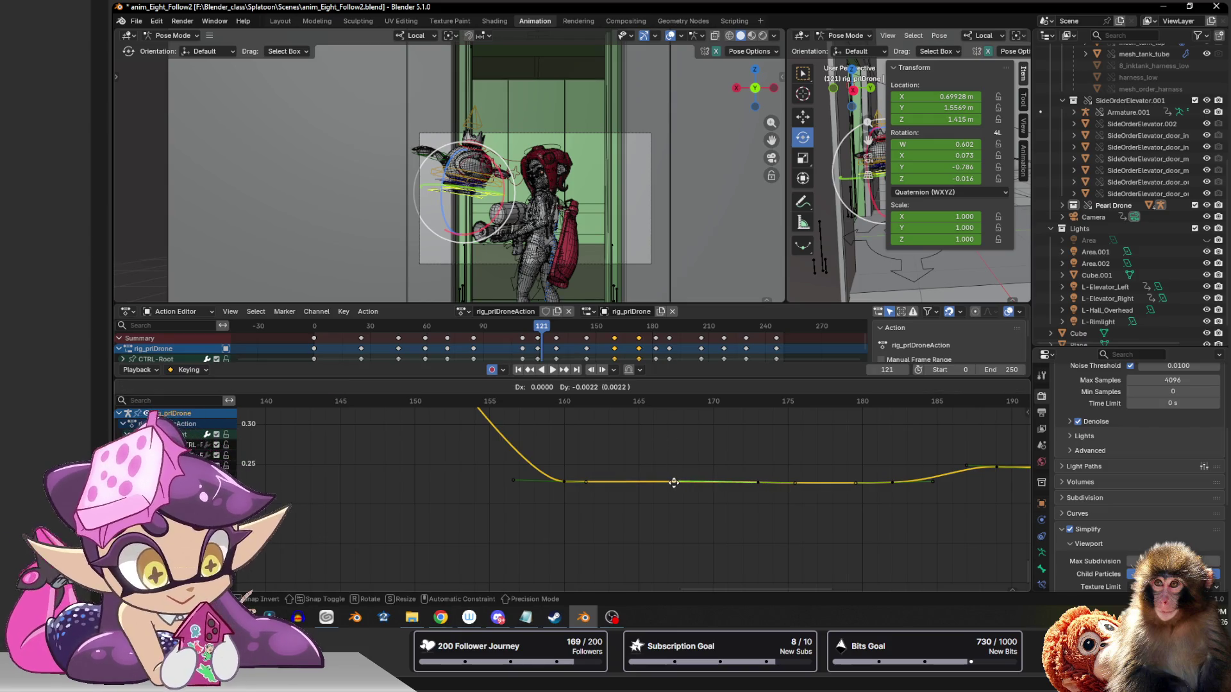
left_click_drag(501, 402, 595, 402)
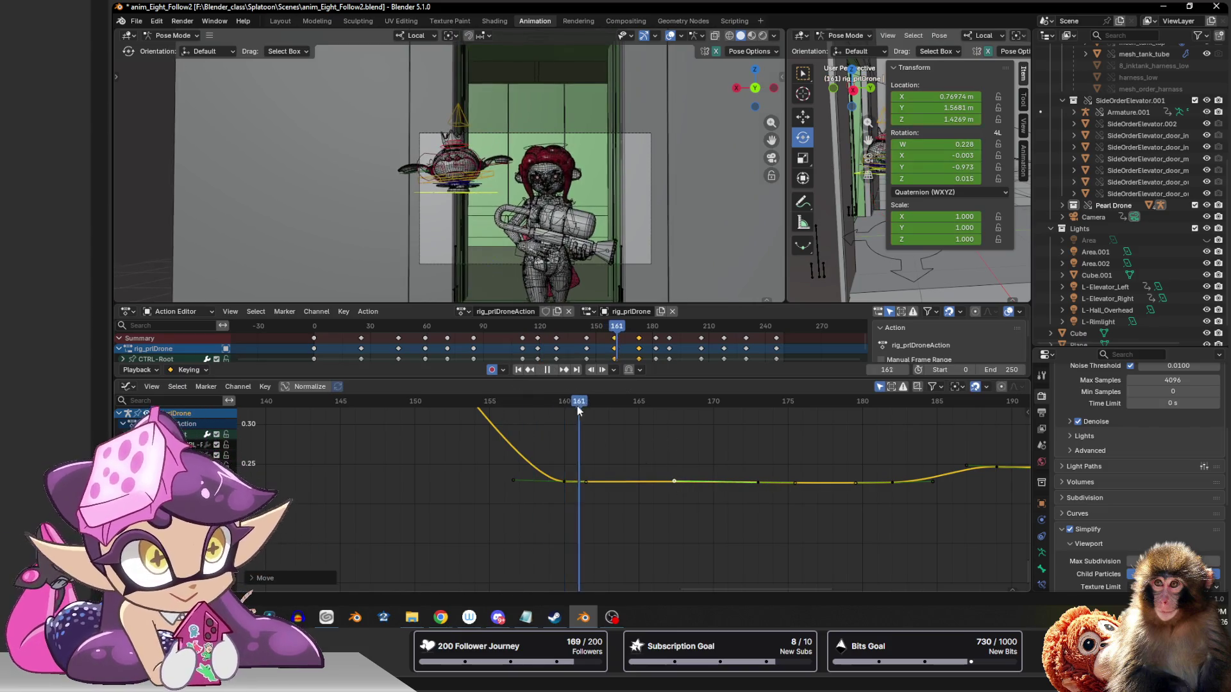
key("r")
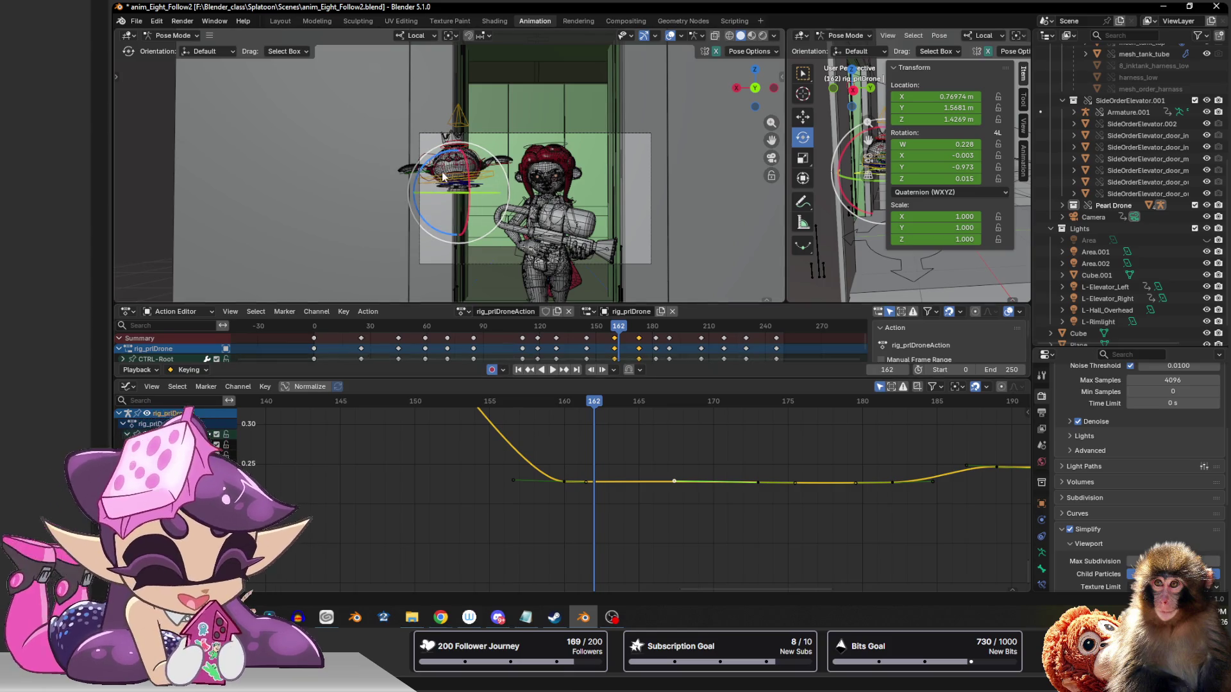